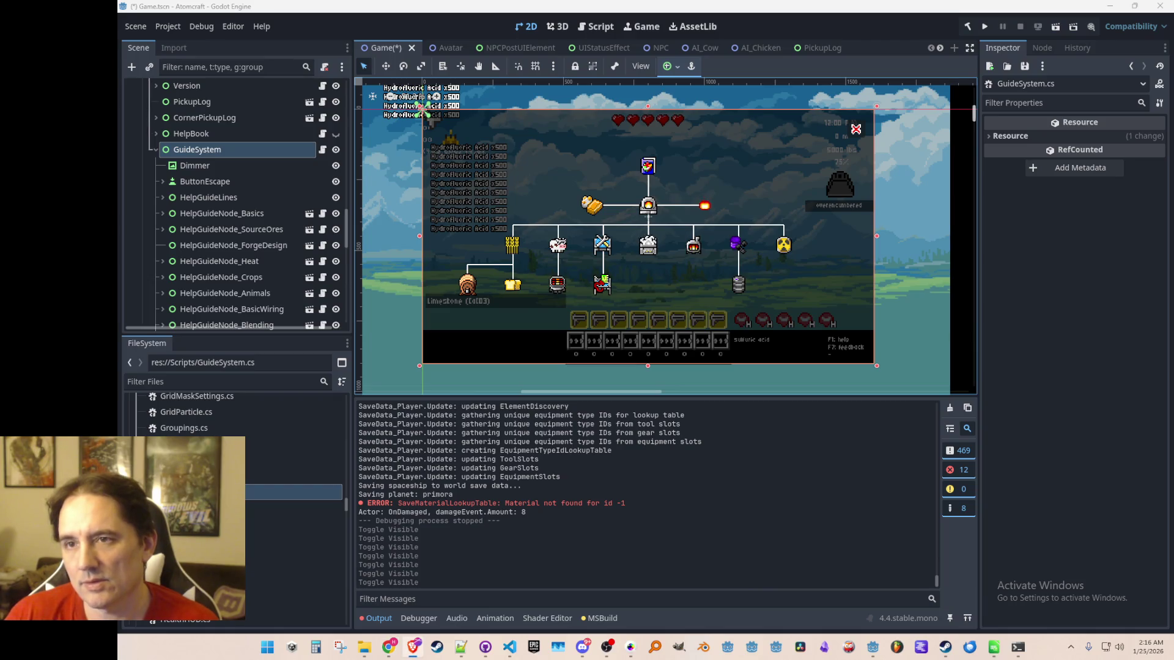
Browse to the sprite sheet holding the handbook cover.
scroll(730, 195, up, 2)
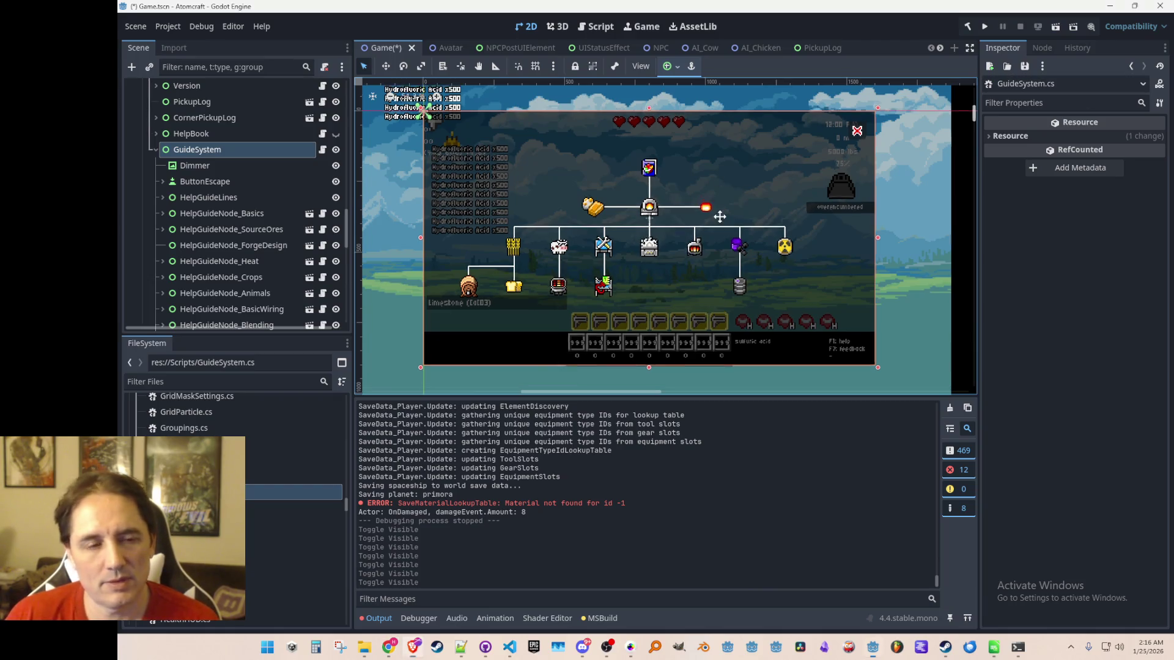
scroll(711, 236, down, 1)
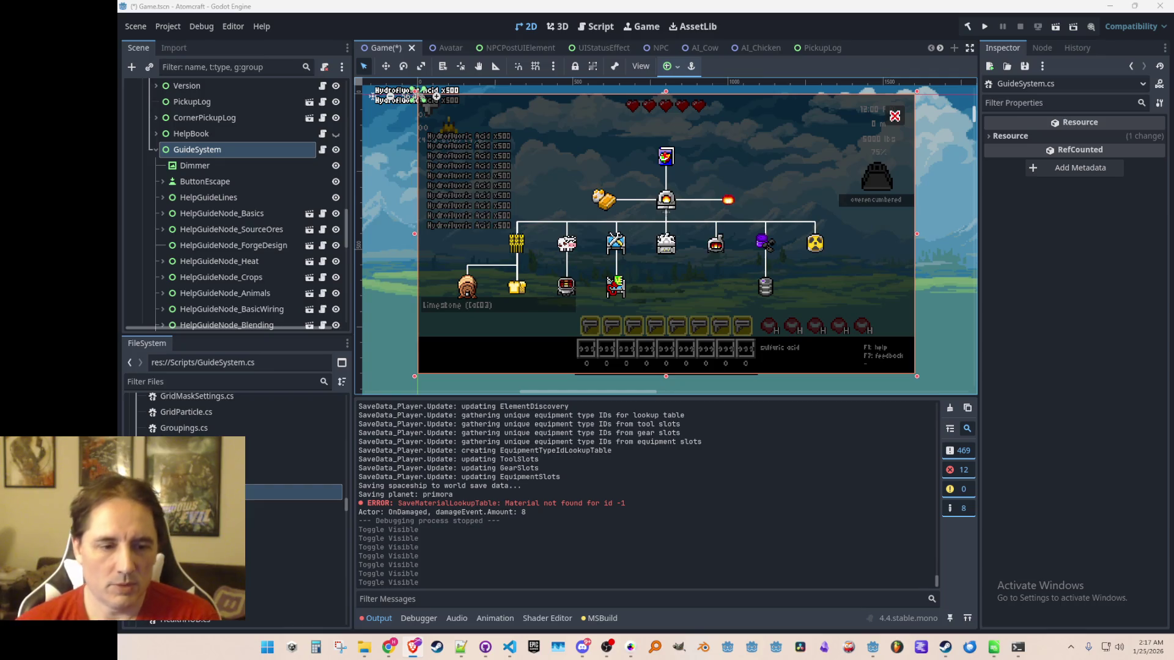
click(630, 647)
scroll(551, 249, down, 2)
scroll(687, 310, up, 2)
scroll(688, 310, up, 1)
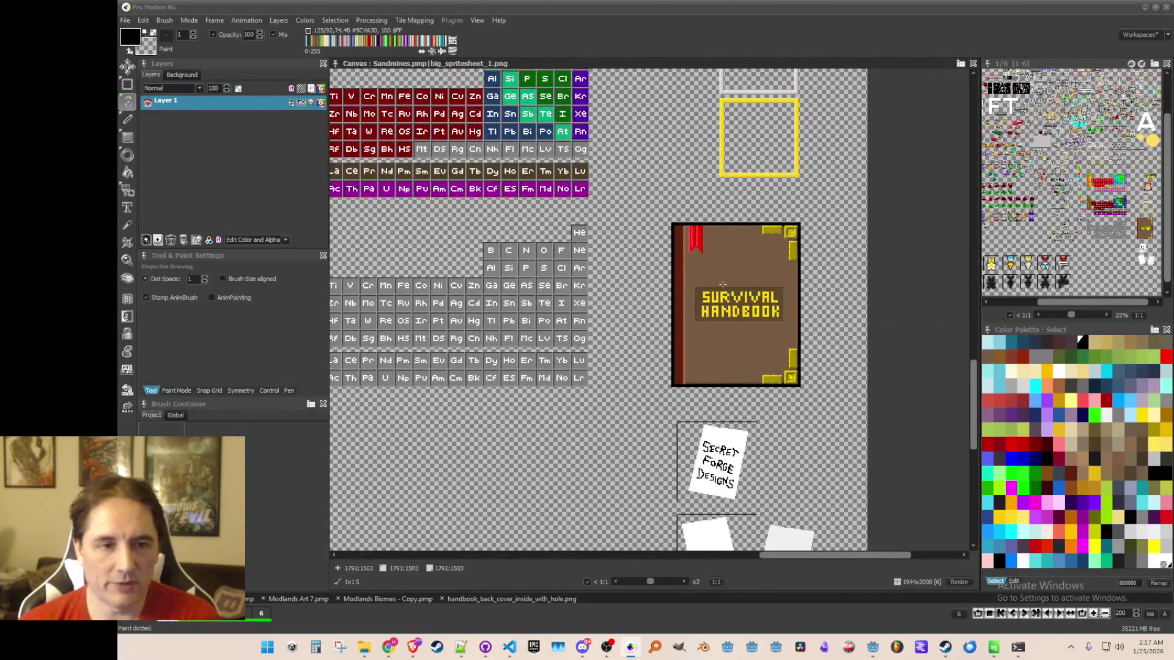
Back in the game scene, hide the GuideSystem overlay, save, and run the project.
click(1144, 7)
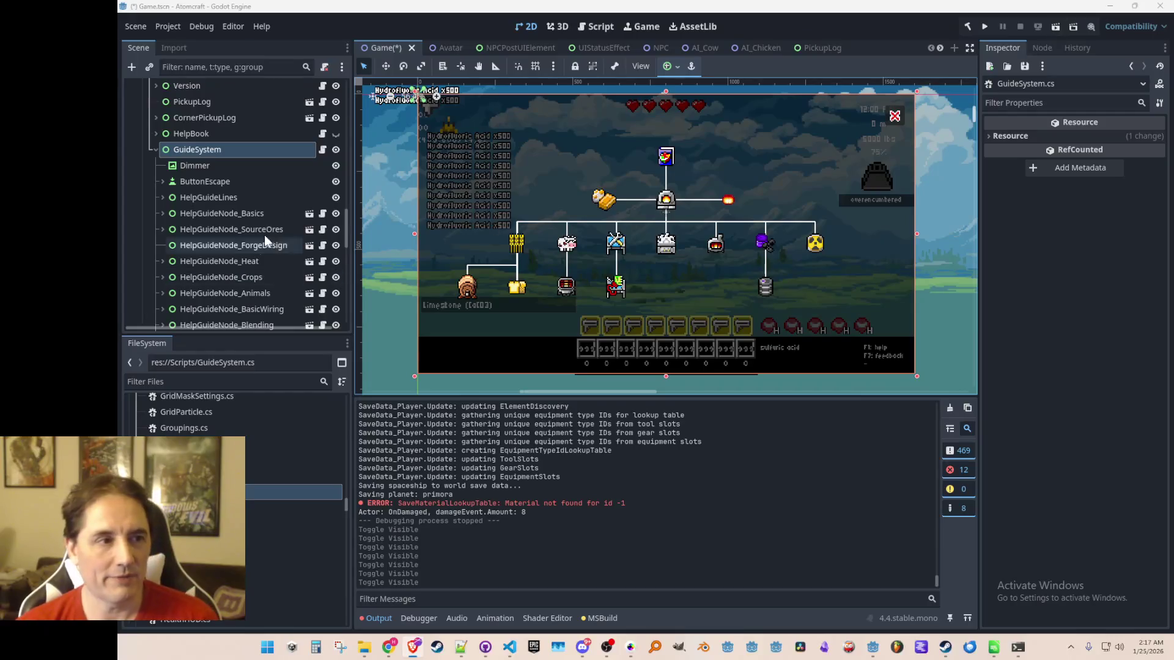
click(336, 149)
key(ctrl+s)
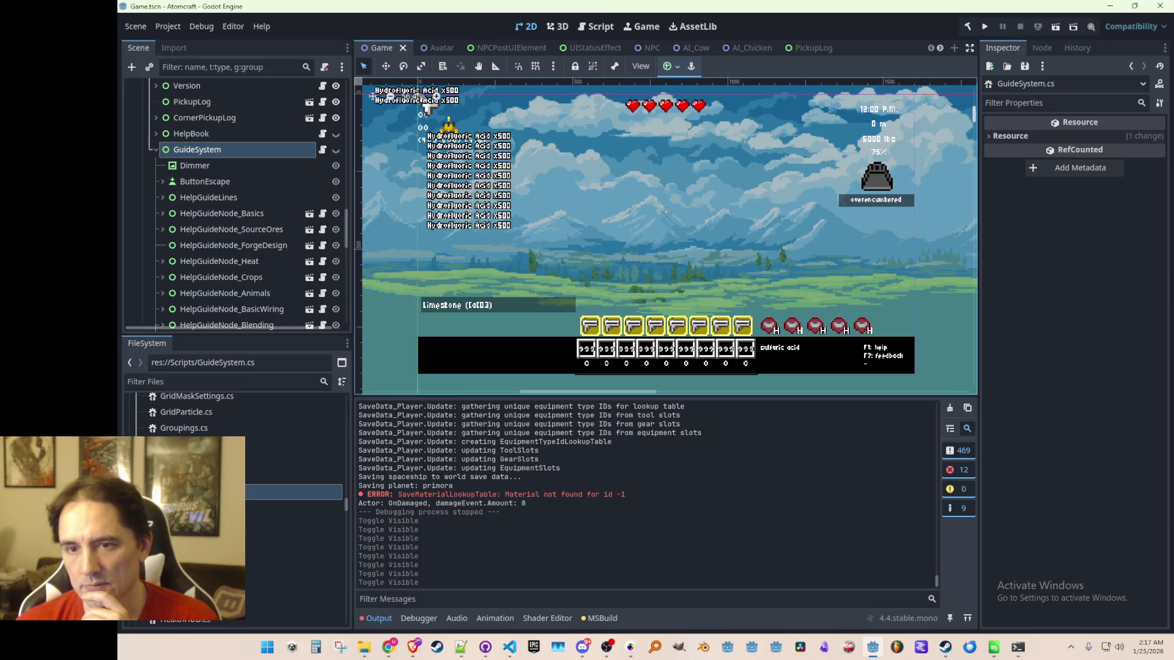
click(984, 26)
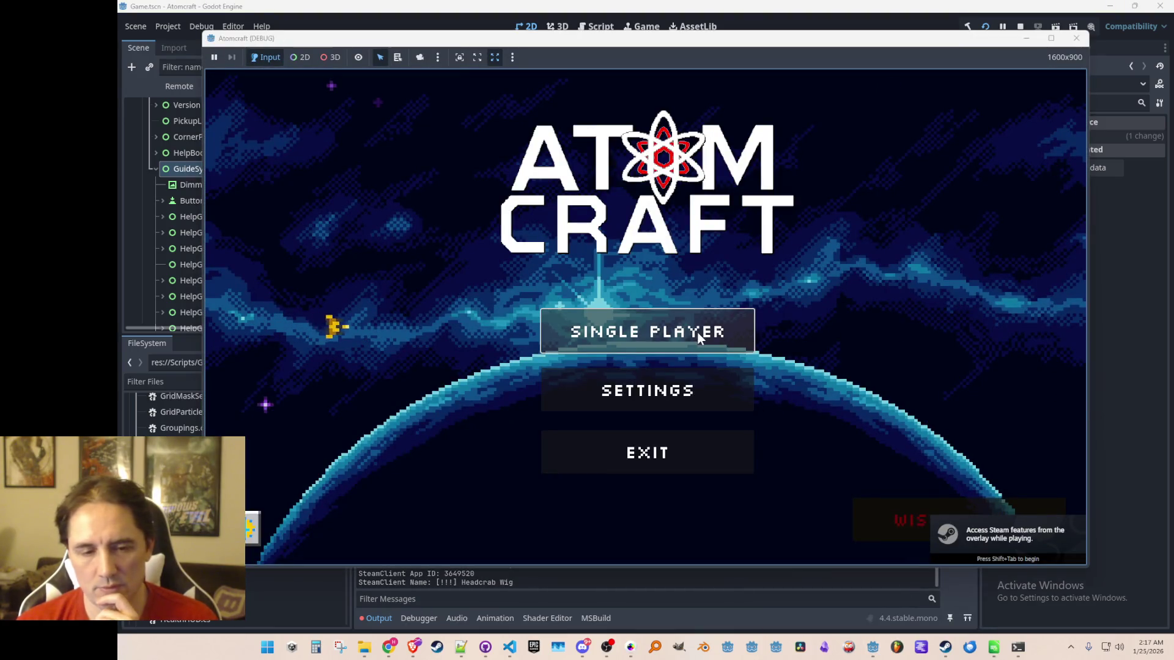
Start Single Player with the snow profile and load the Enchanted Odyssey world.
click(634, 338)
scroll(634, 320, down, 2)
scroll(633, 321, down, 4)
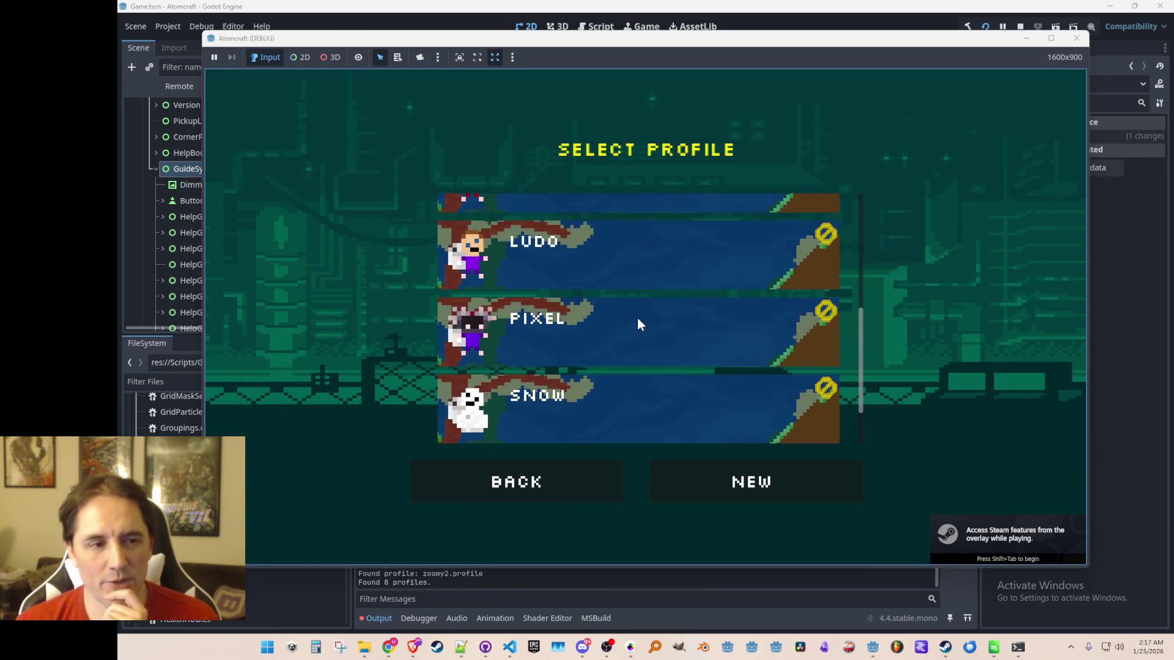
click(615, 340)
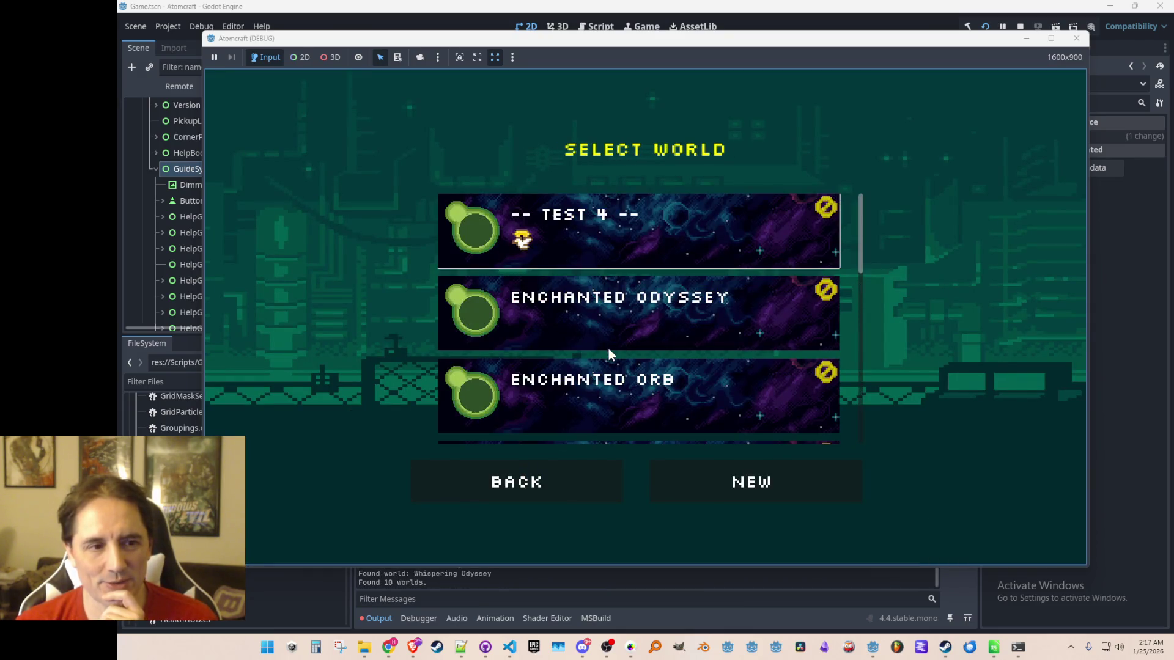
click(680, 324)
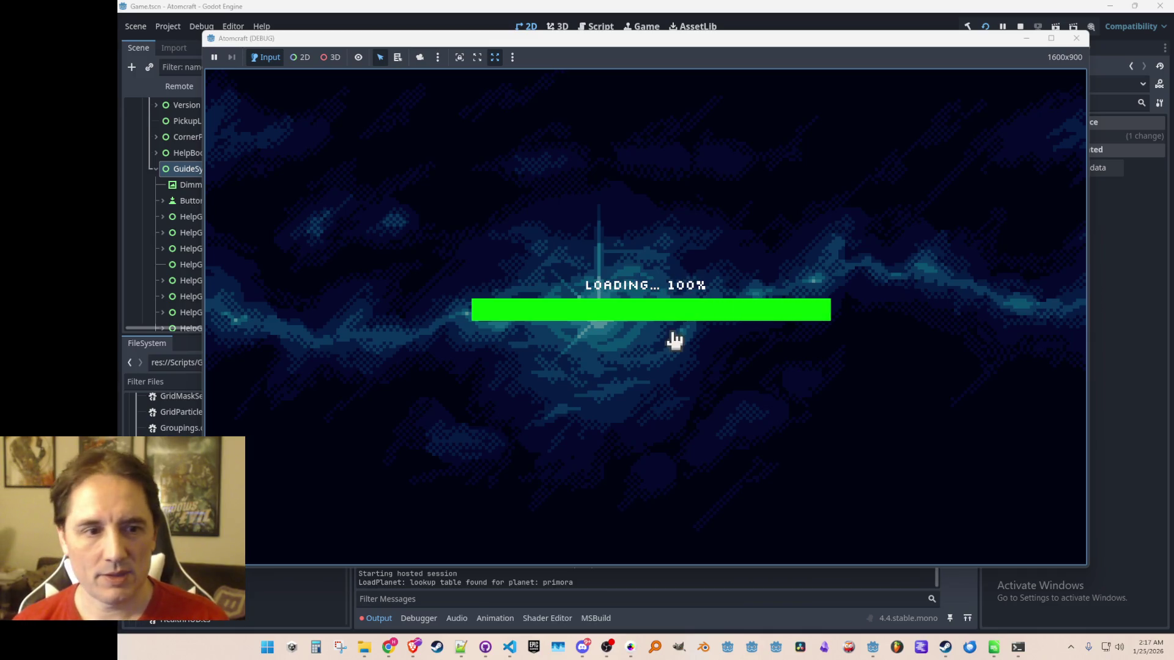
Walk out of the ship and run 'give 4 1000' in the console.
key(a)
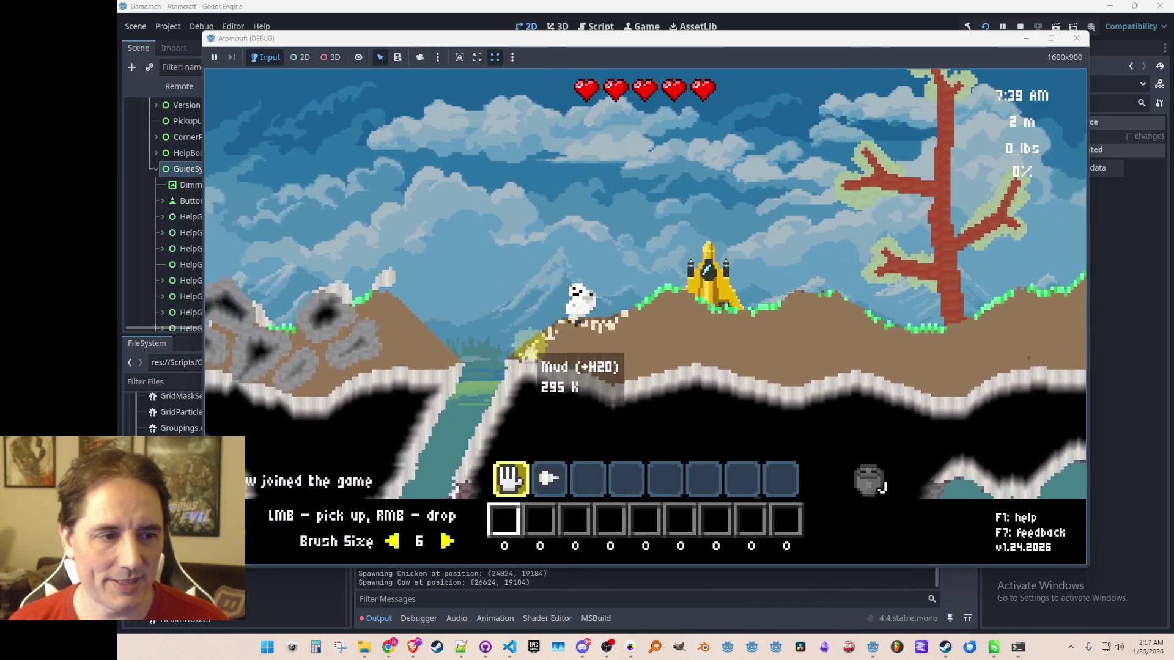
key(space)
key(a)
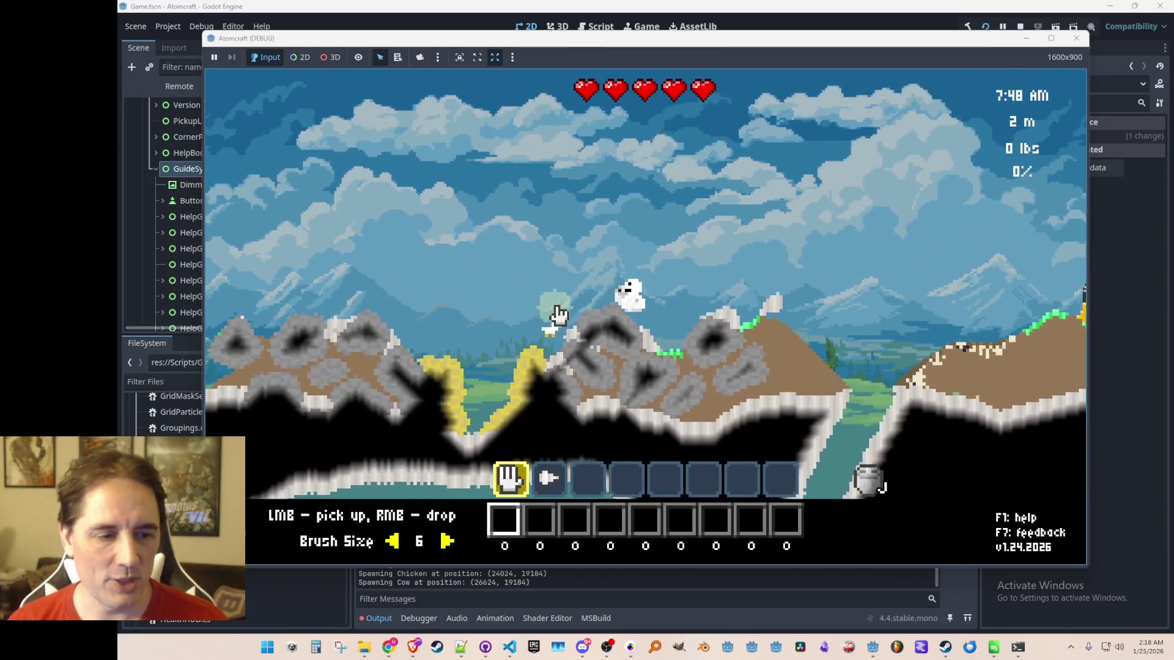
key(grave)
text(give 4 1000)
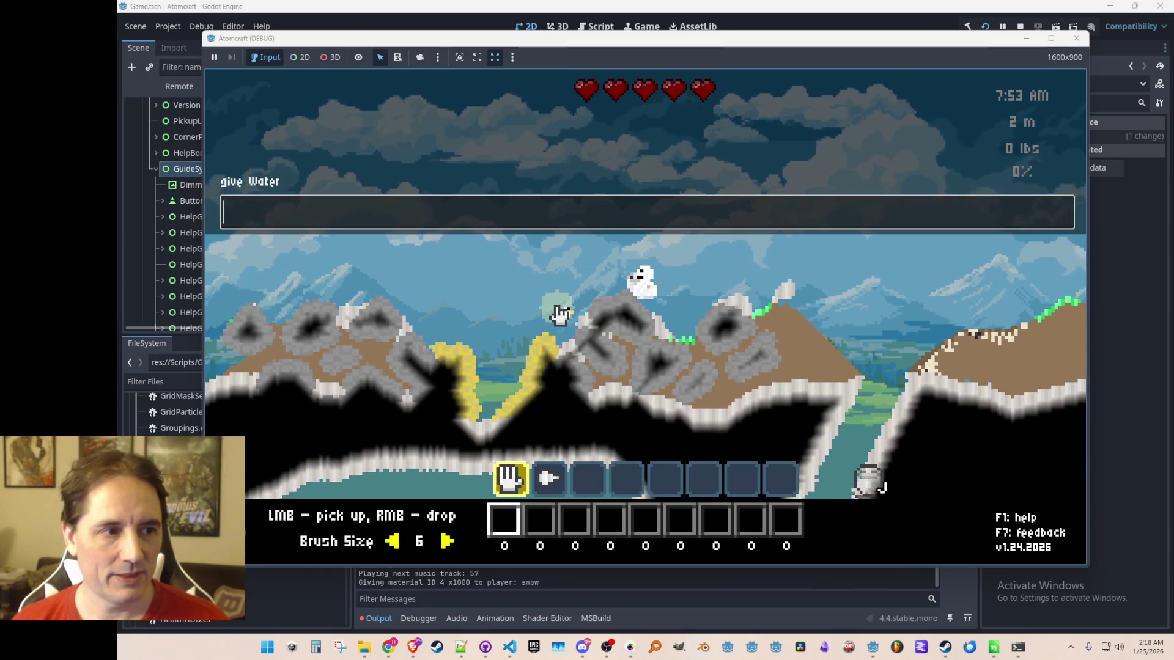
key(Return)
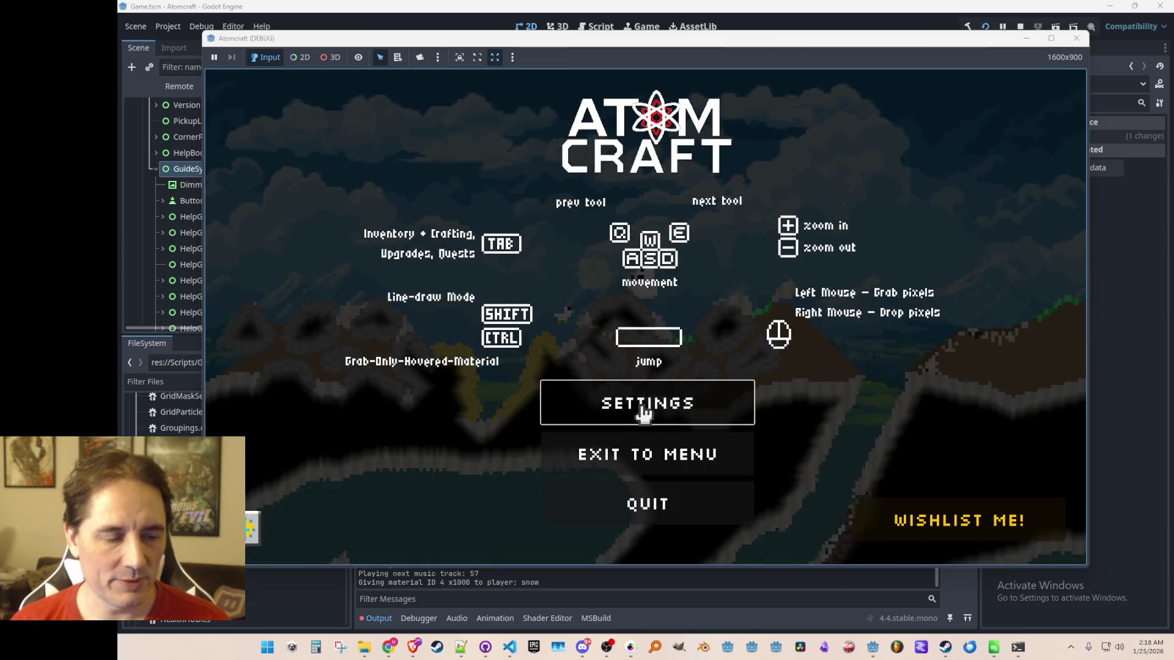
Glance at the Audio settings, close the menus, and receive the 1.7K Water supply.
click(642, 410)
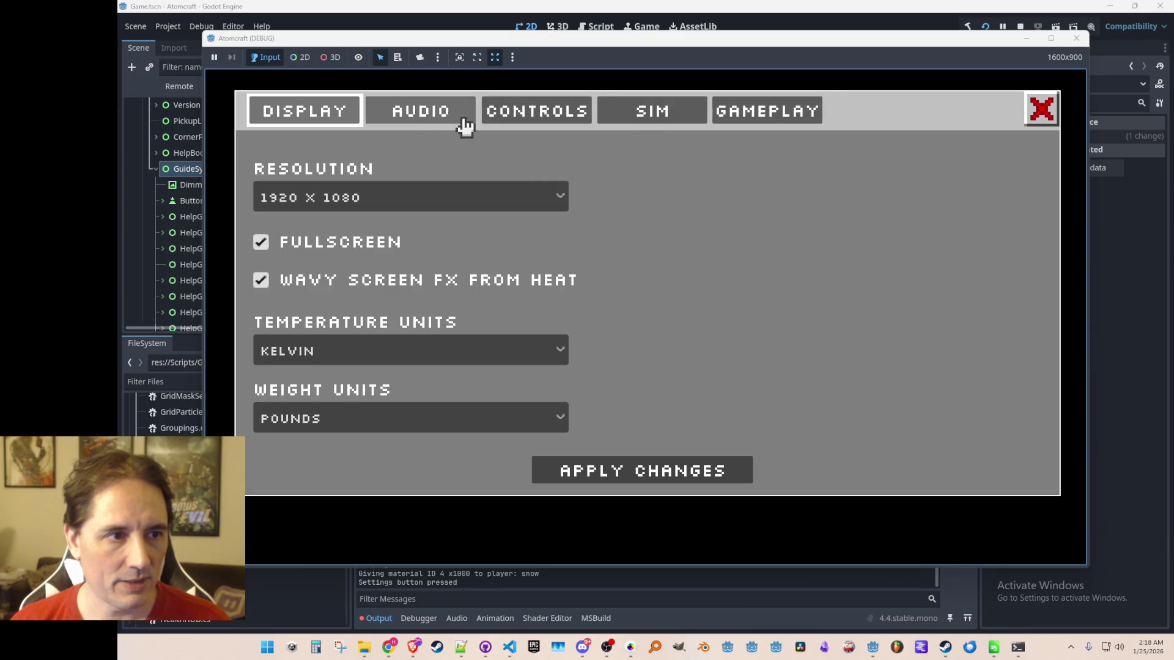
click(465, 122)
key(Escape)
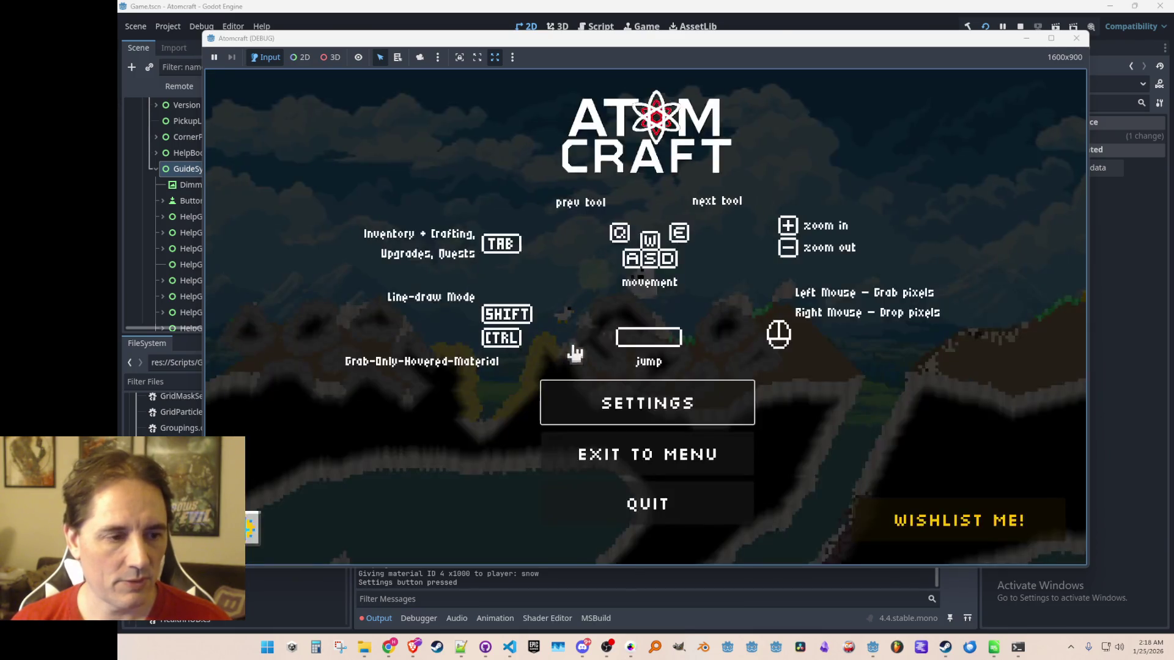
key(Escape)
text(give Water)
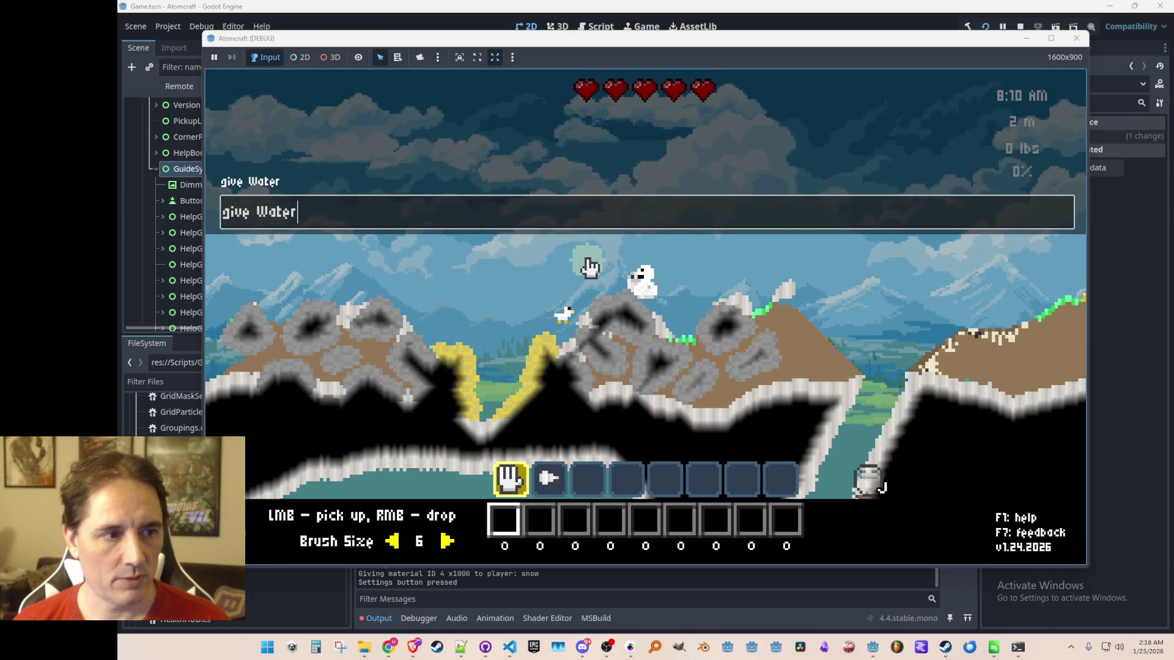
key(Return)
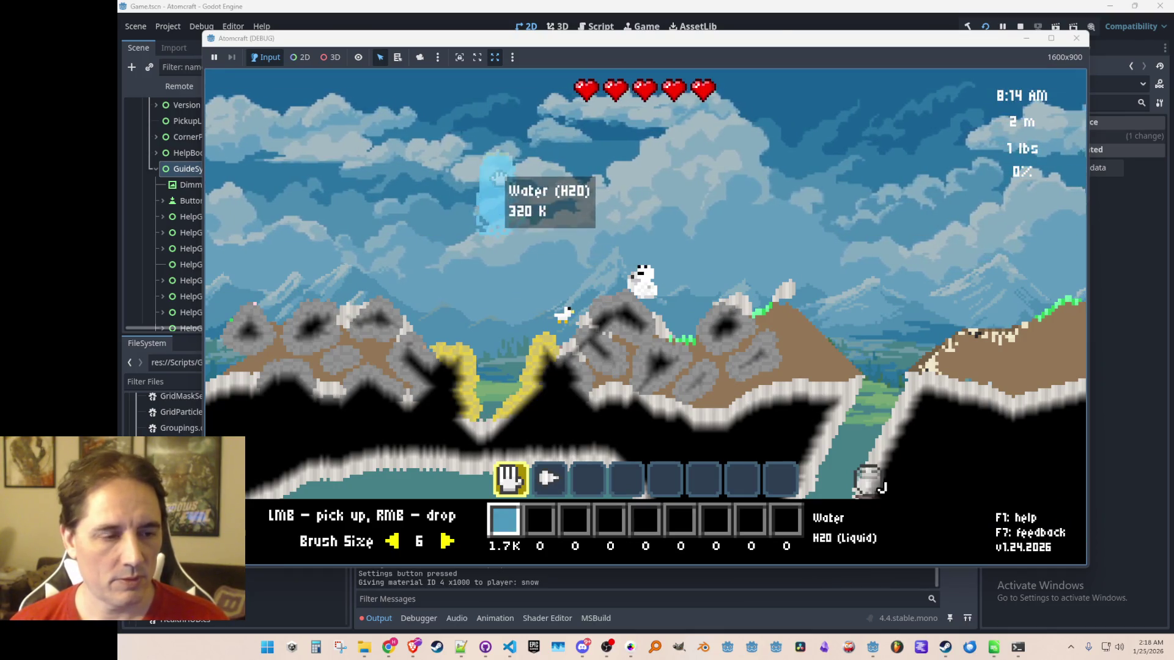
Pour the water over the landscape and walk left along the lakeshore.
mouse_move(243, 196)
mouse_down()
mouse_move(394, 205)
mouse_move(587, 144)
mouse_up()
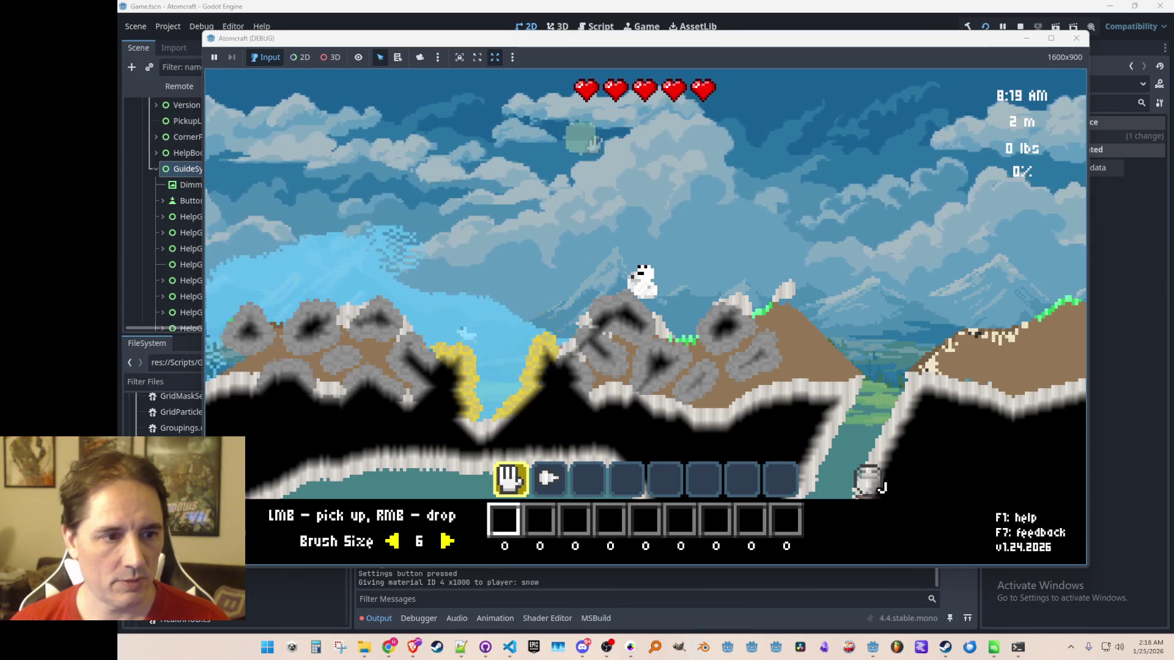
key(a)
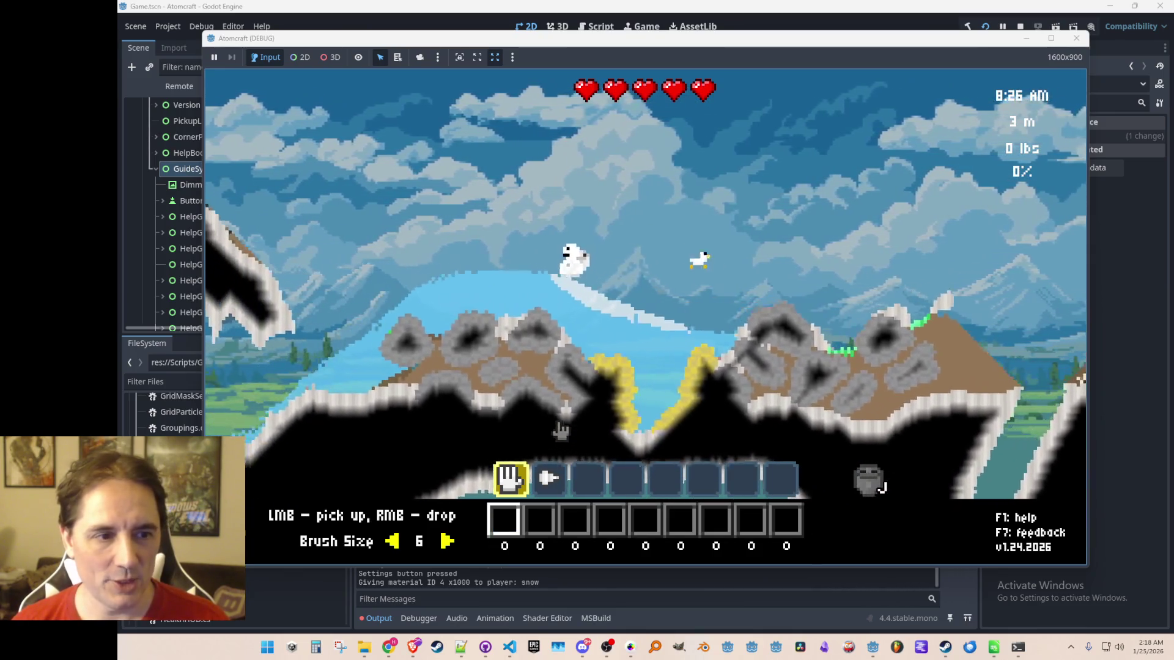
key(a)
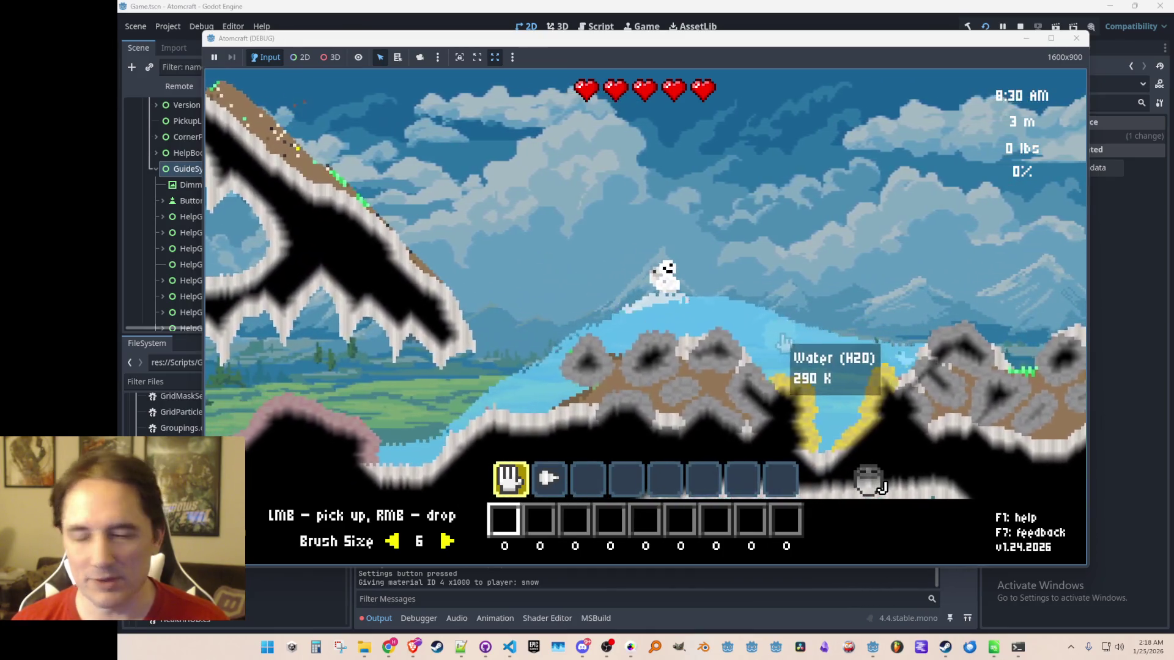
key(d)
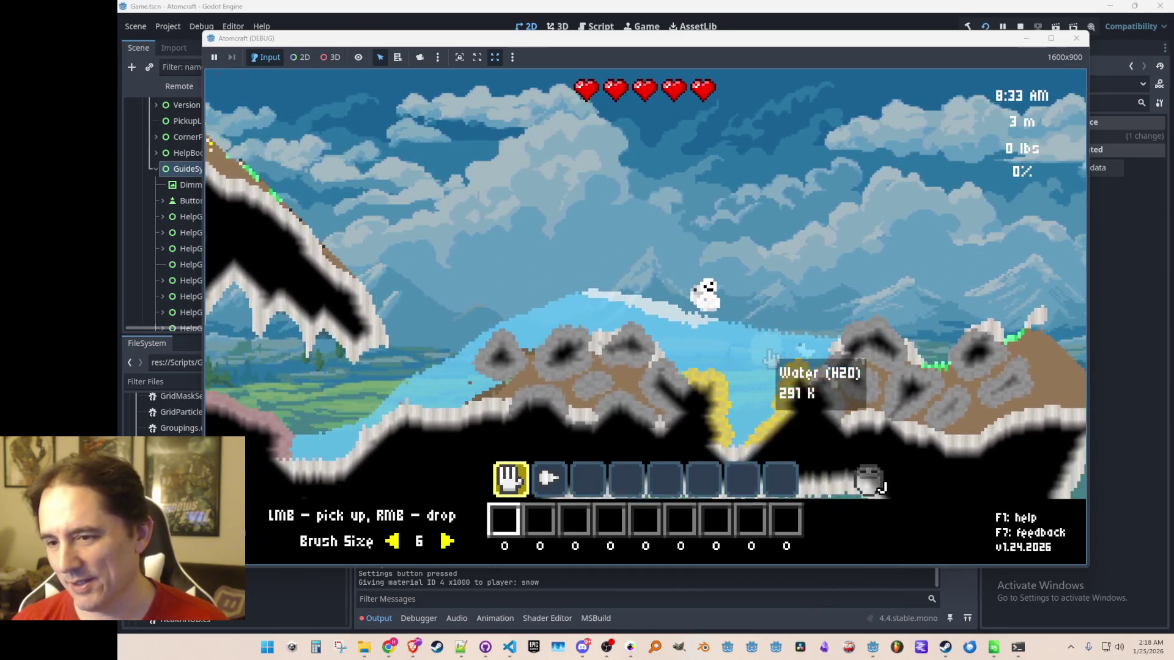
key(a)
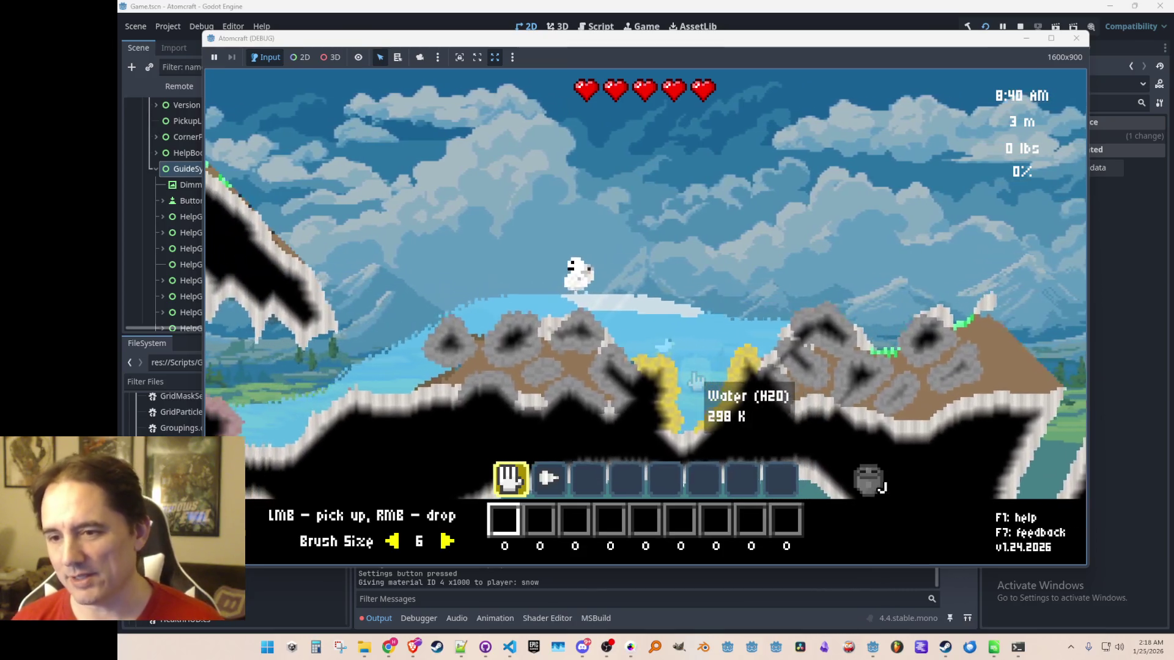
key(a)
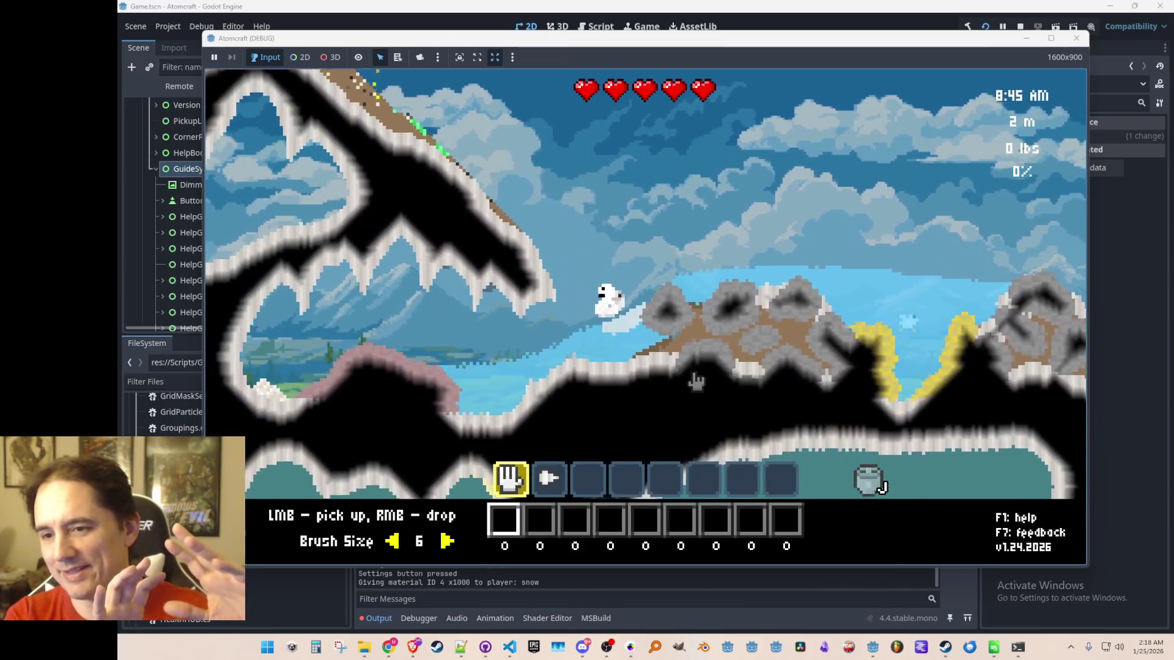
key(a)
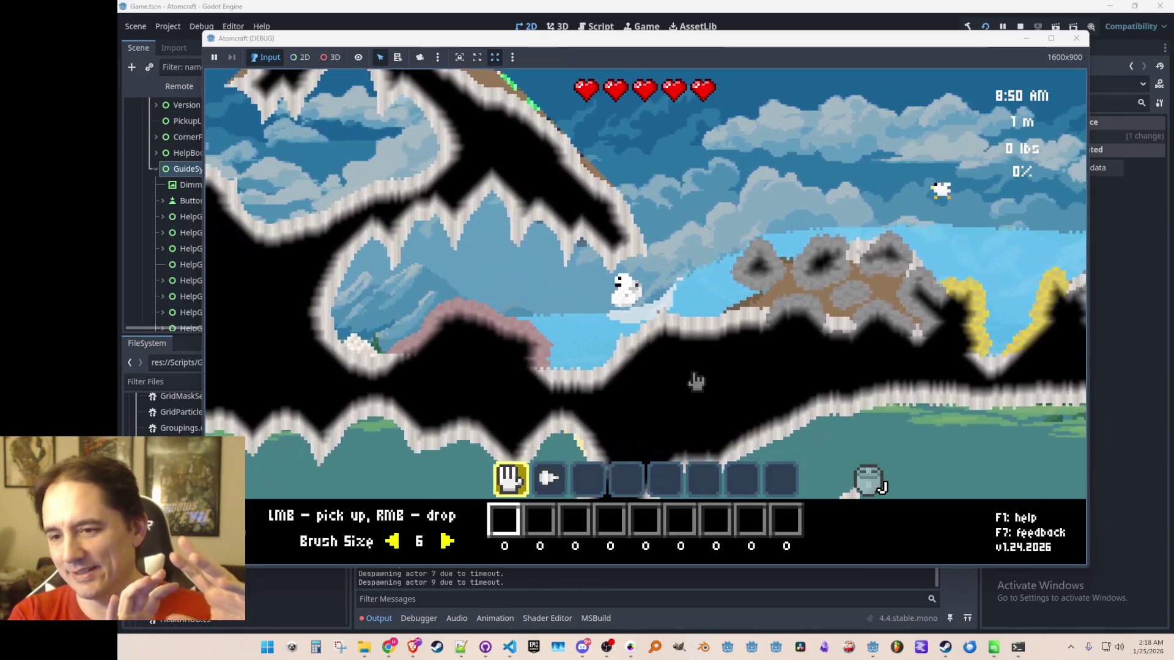
key(a)
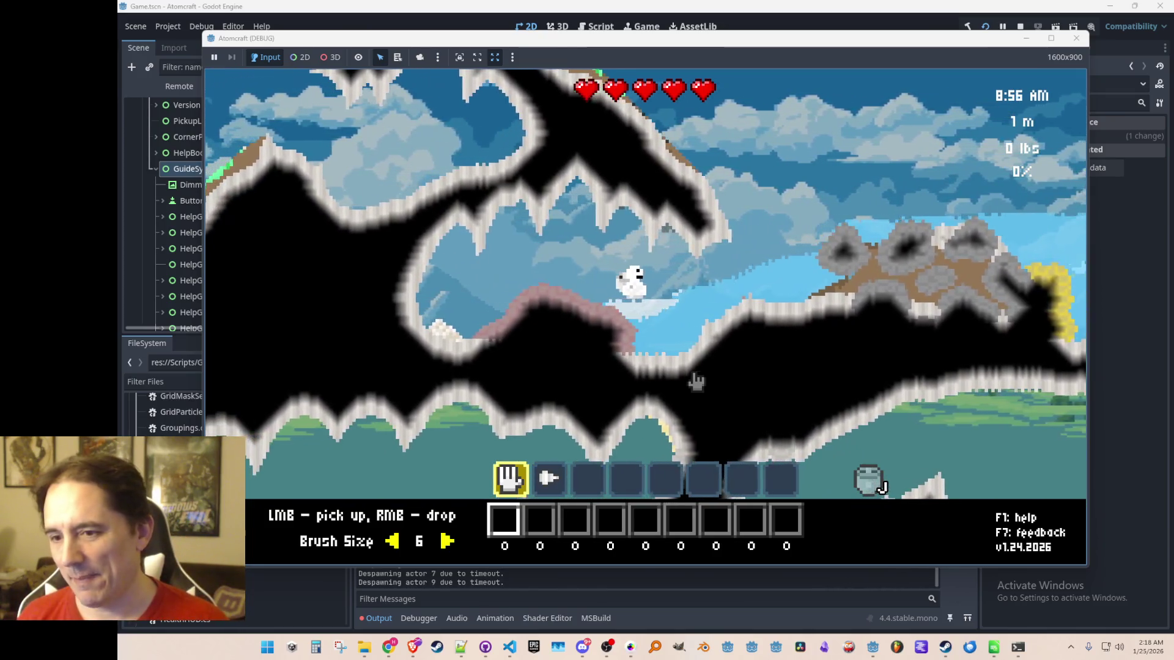
Fly up and right, then head back left reading the terrain materials.
key(d)
key(w)
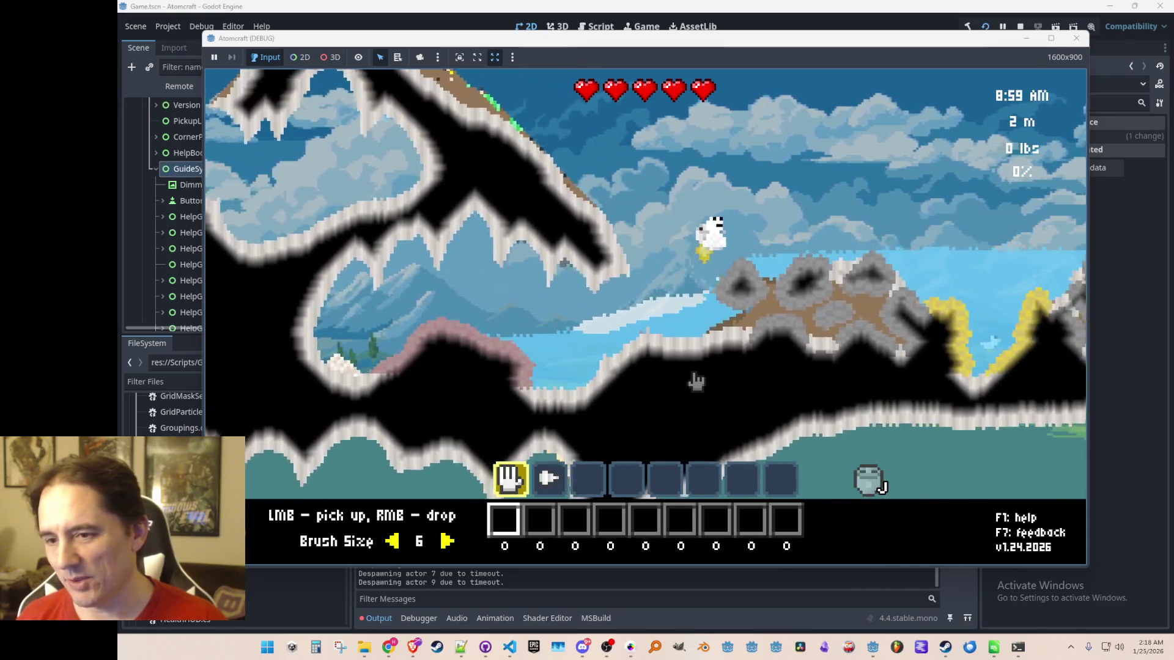
key(d)
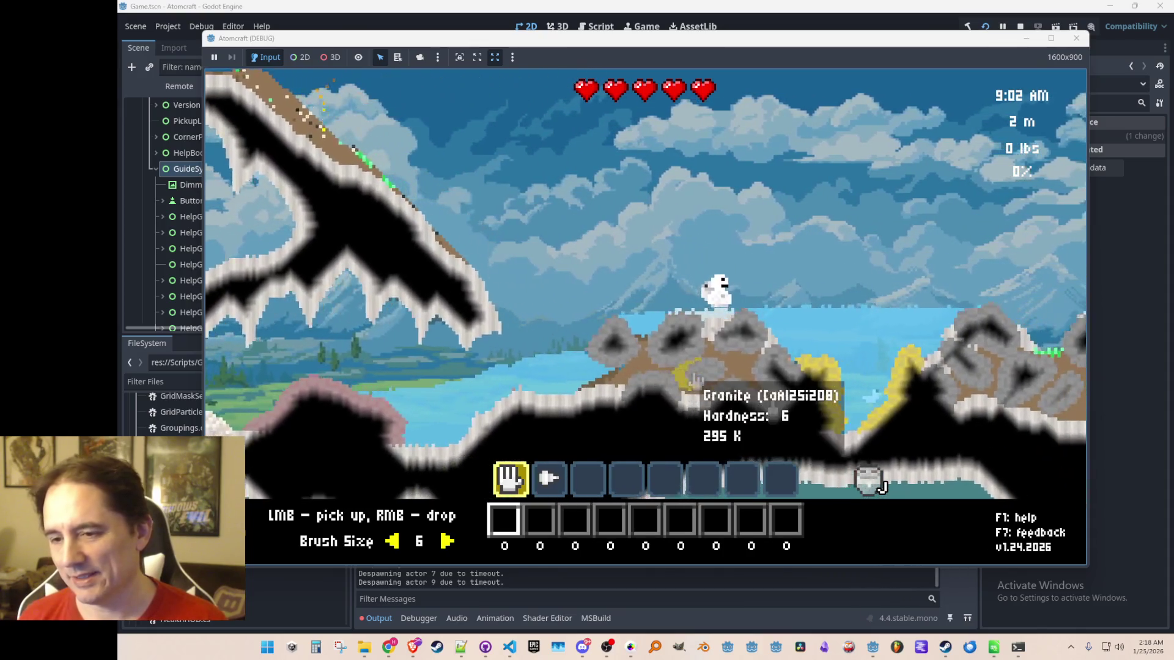
key(d)
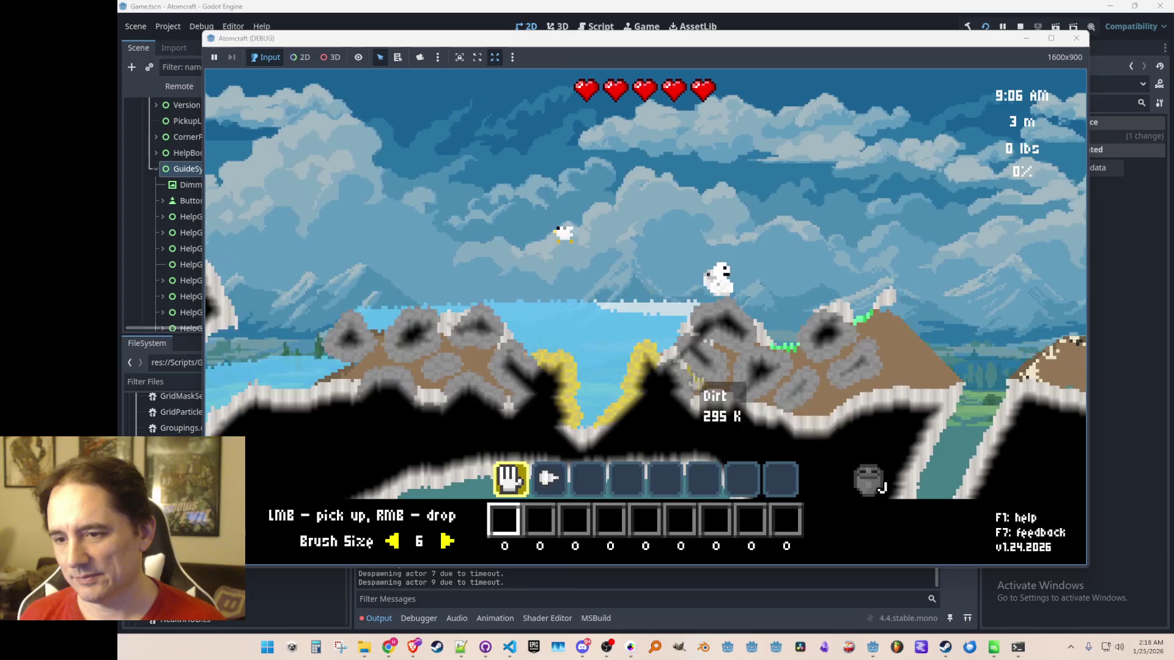
key(a)
mouse_move(697, 383)
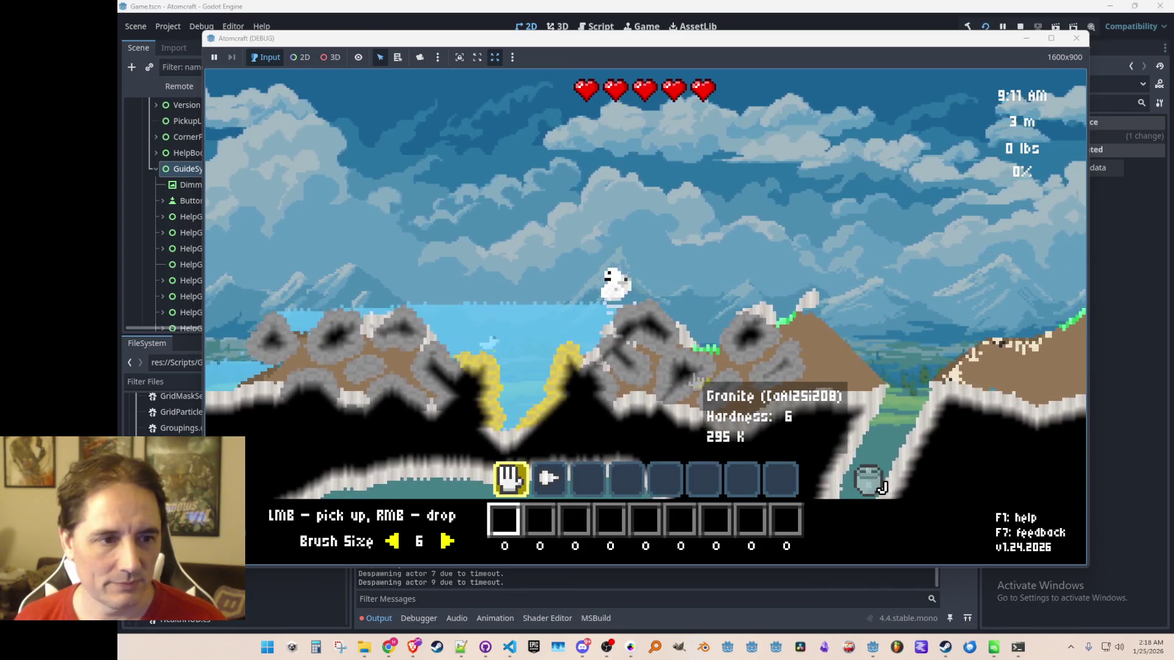
key(a)
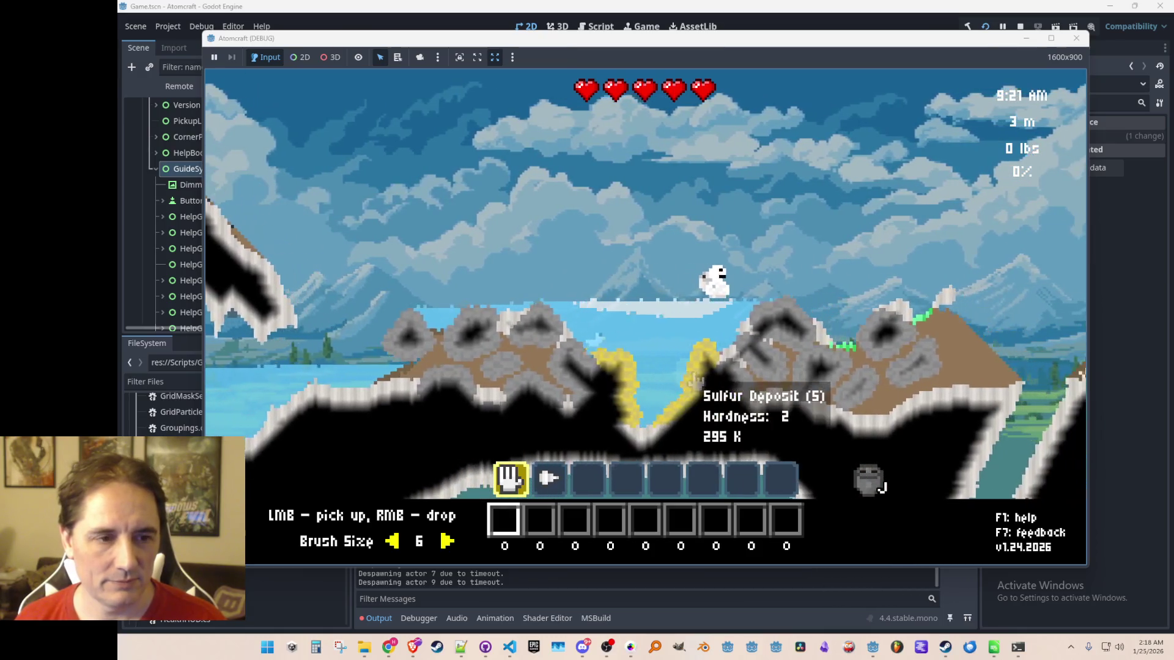
key(space)
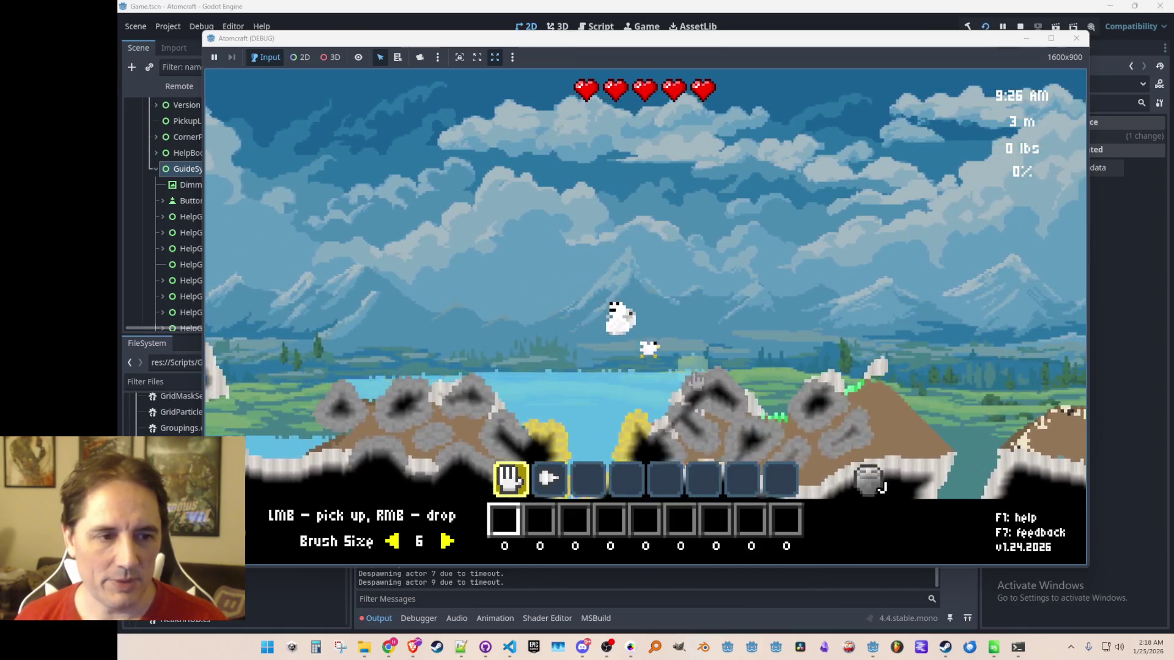
key(a)
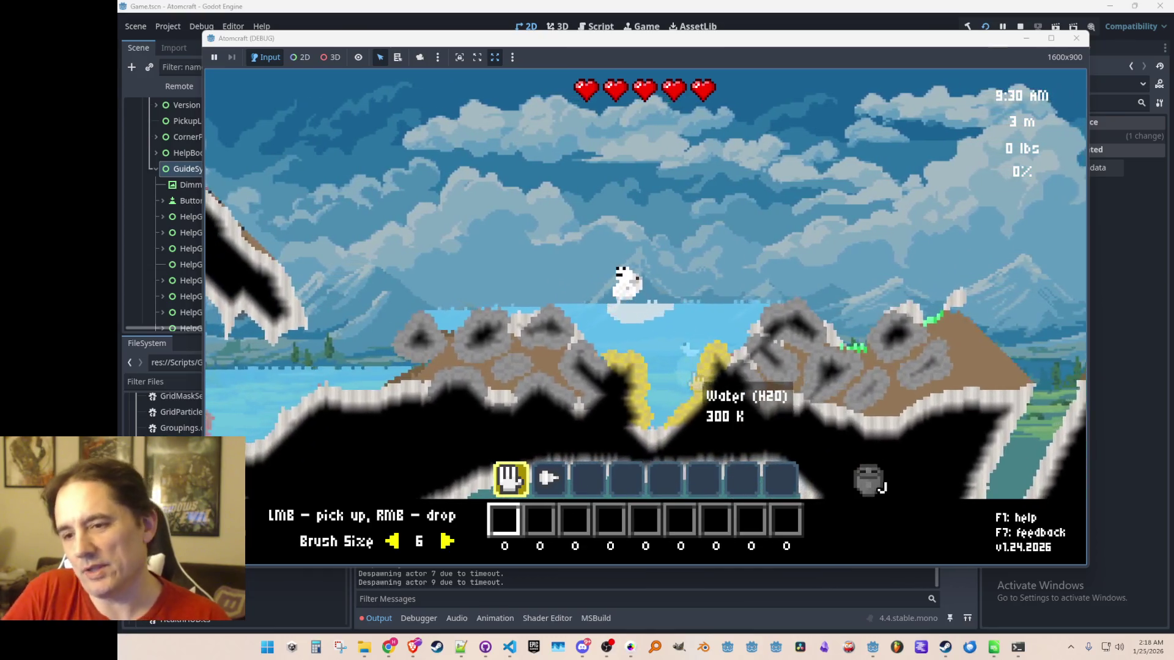
key(a)
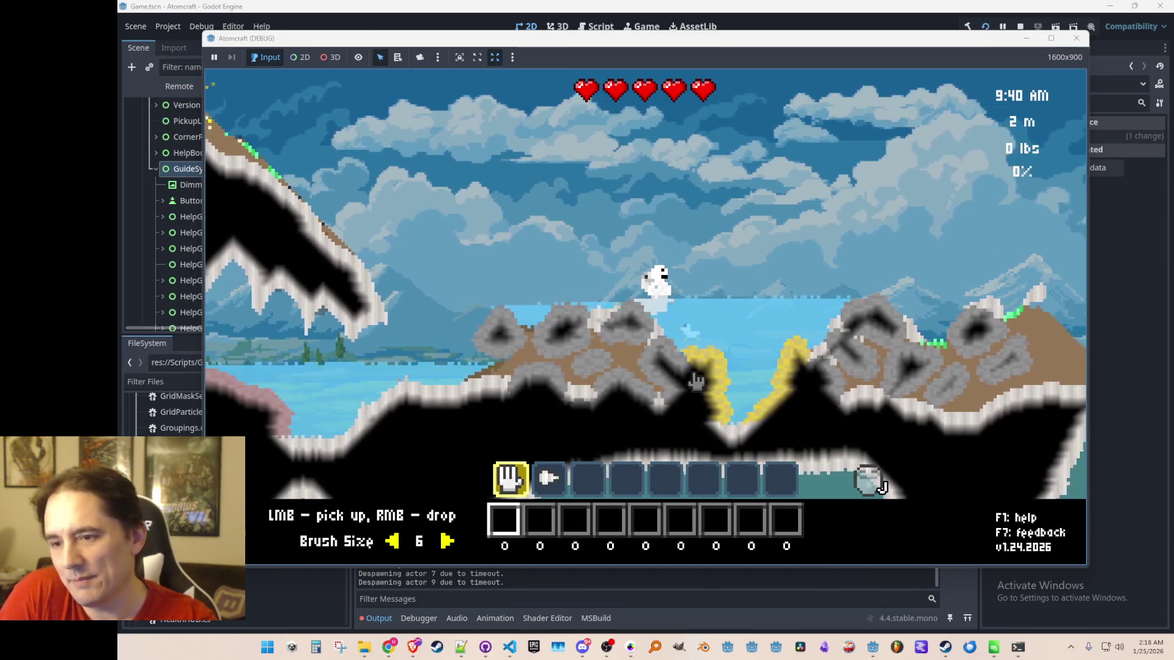
Move down to the lakeside and equip the material-collecting drill in slot 2.
key(d)
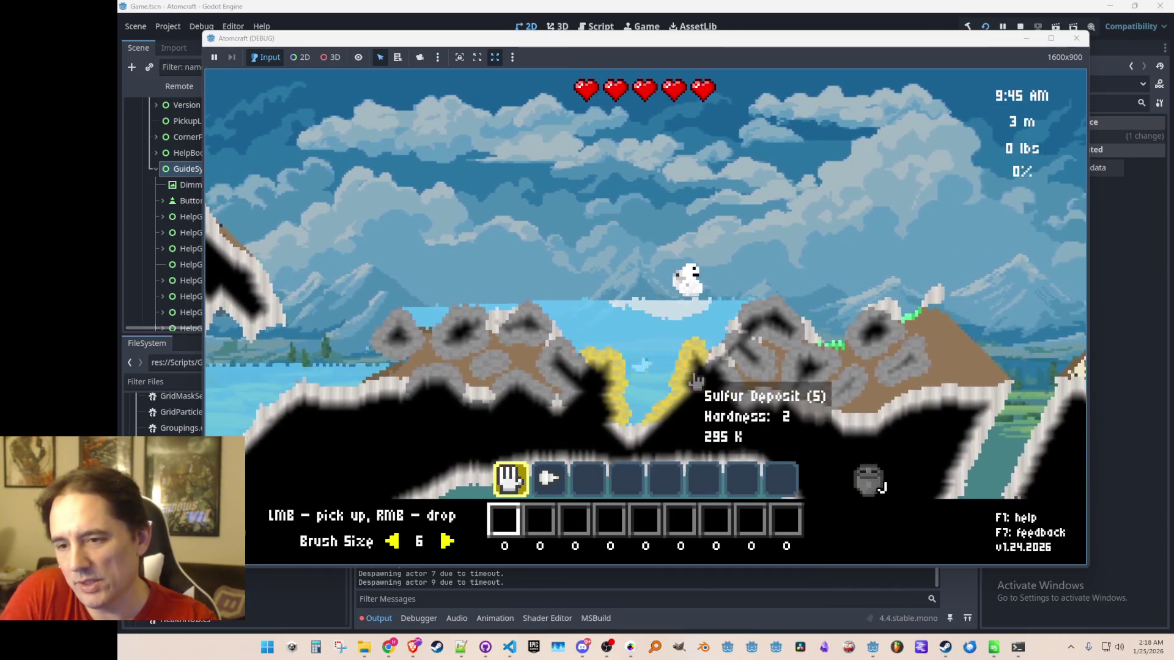
key(a)
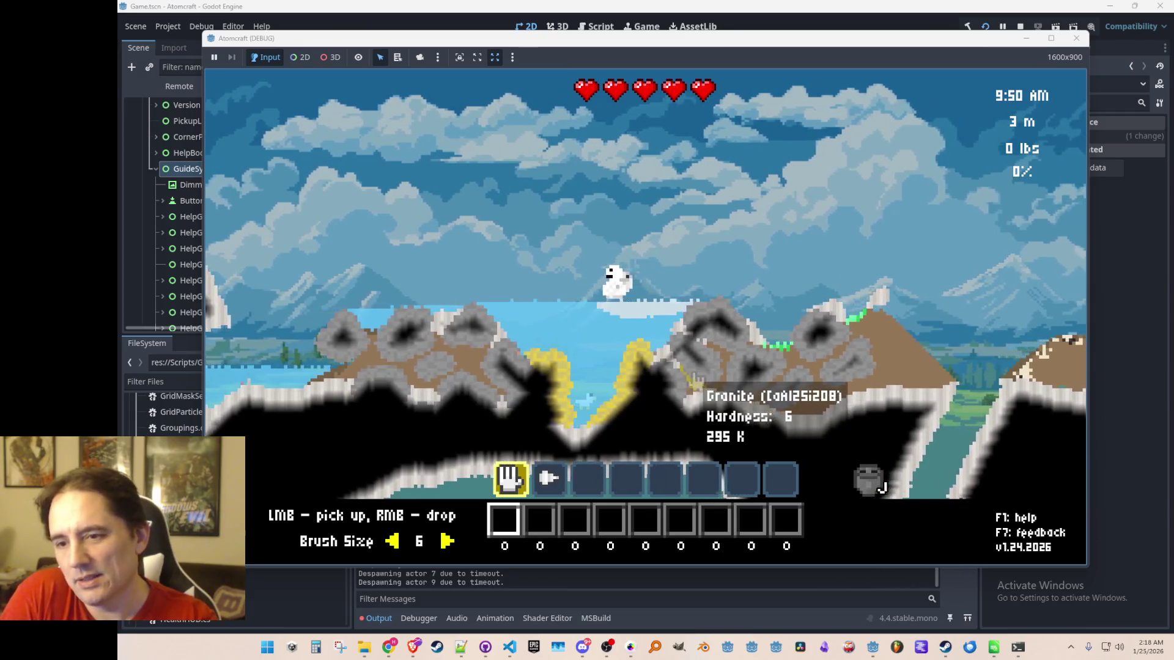
key(a)
key(d)
key(space)
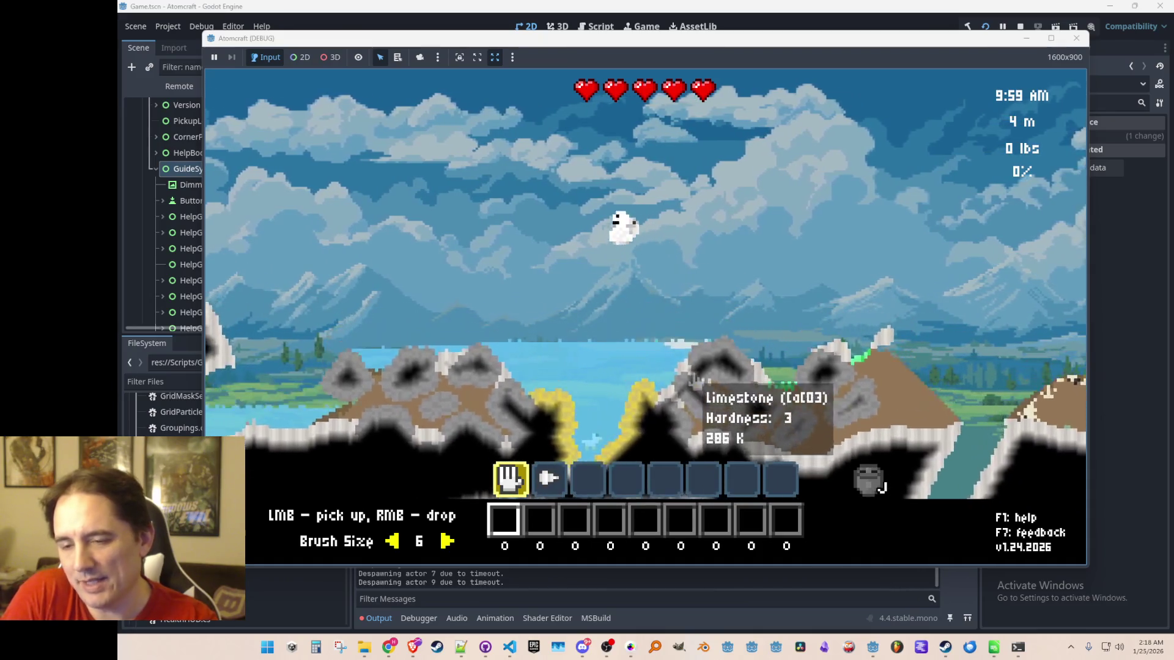
key(a)
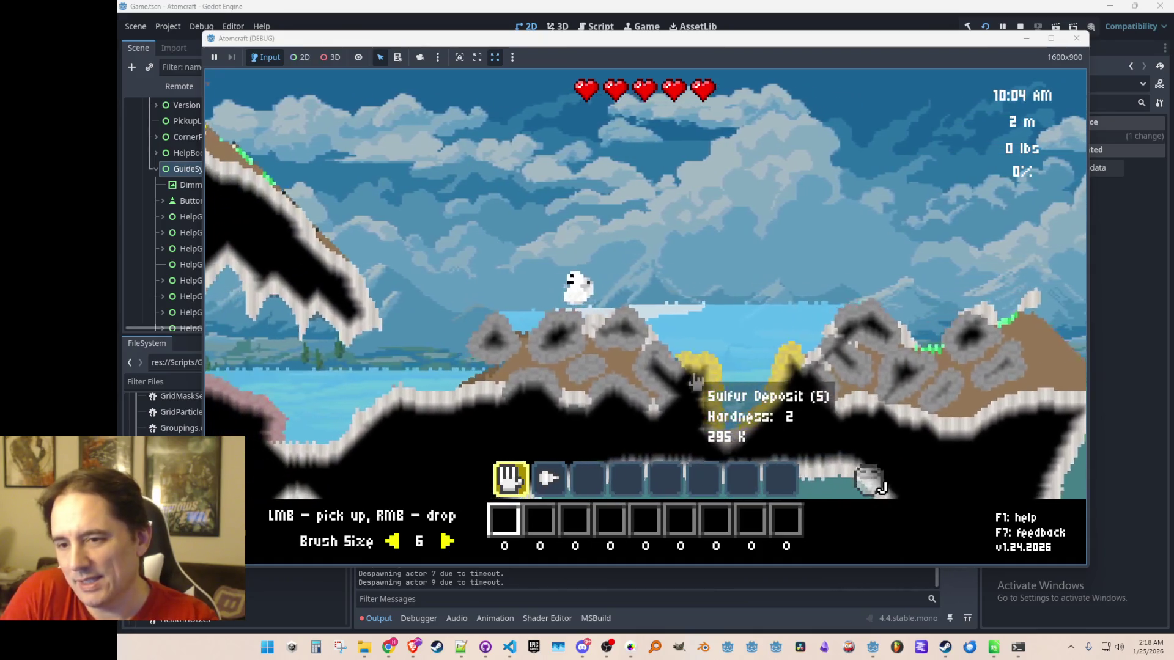
key(a)
key(a)
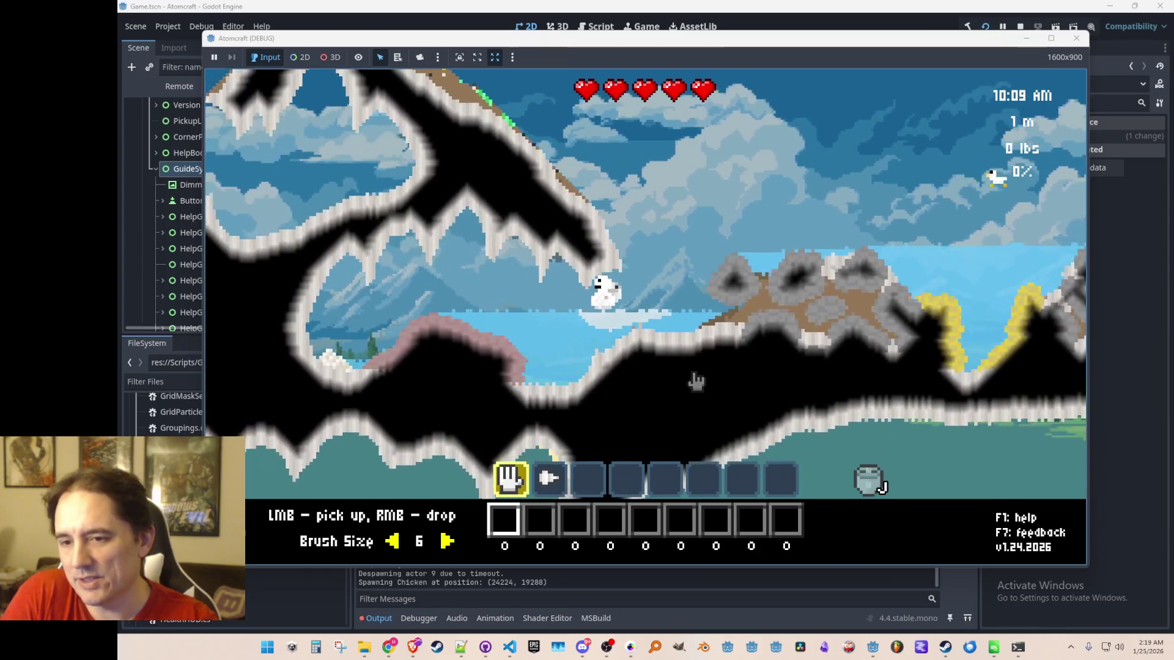
key(2)
key(a)
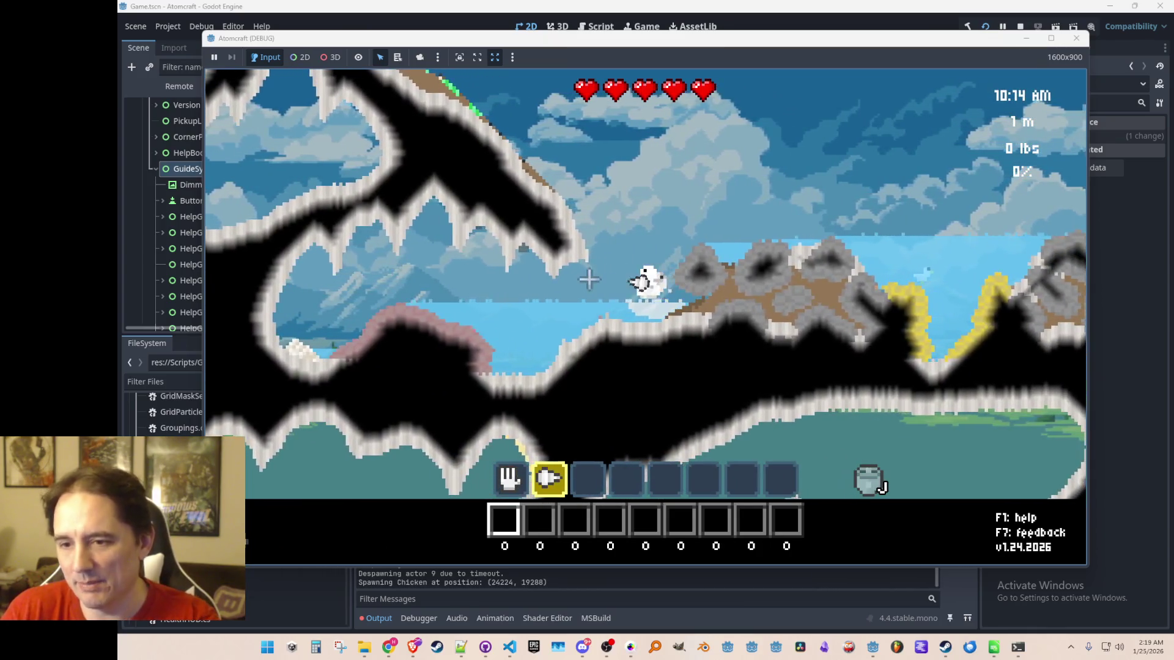
Drill Slush from the frozen lake while moving right, then return left onto the rocks.
key(d)
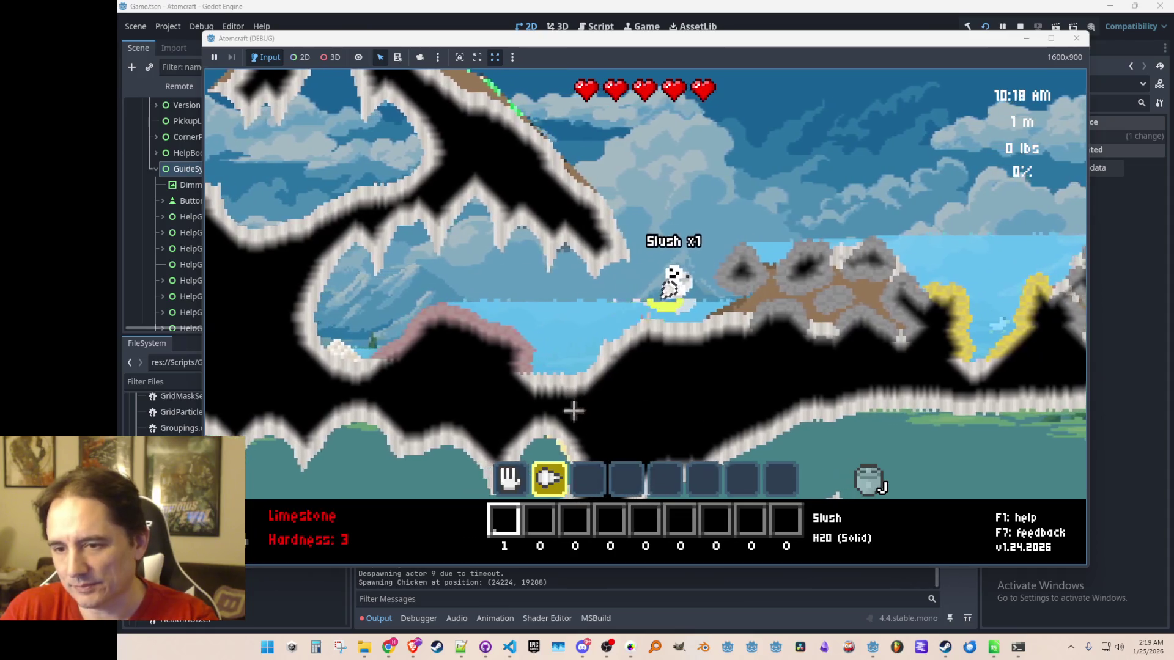
key(d)
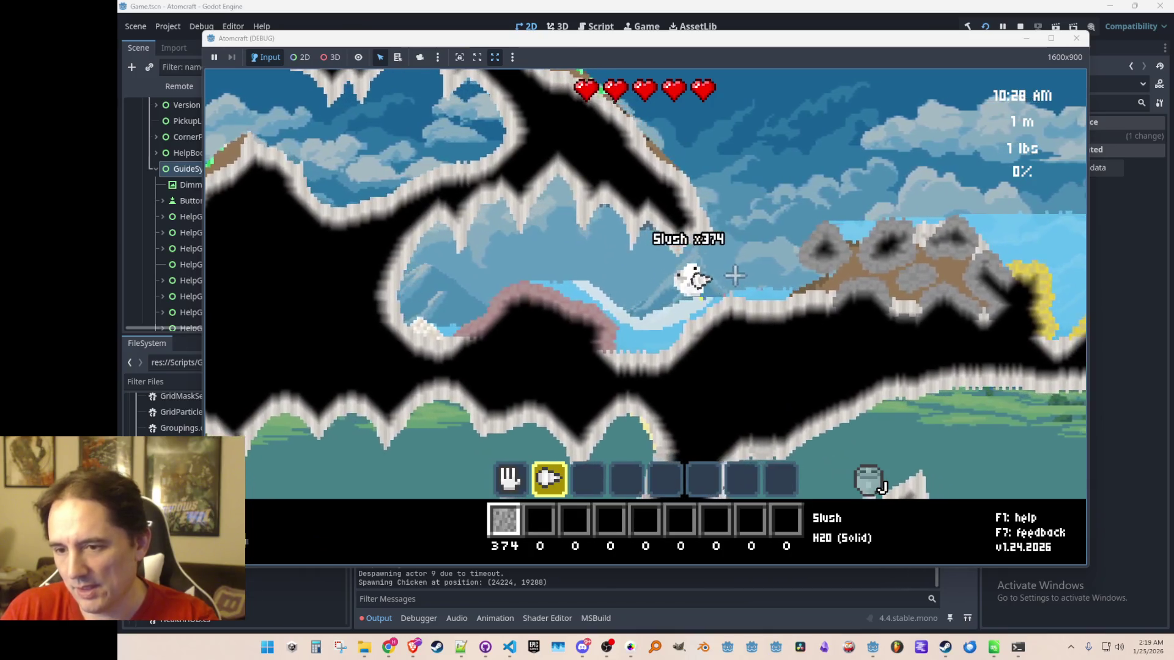
key(d)
key(d)
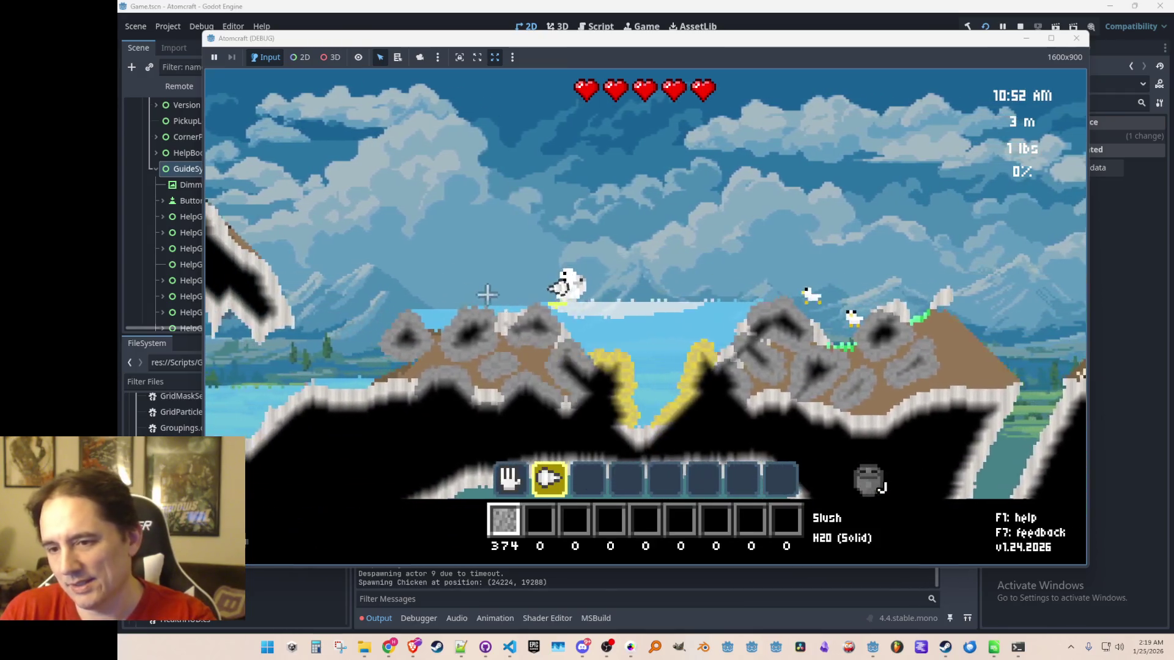
key(a)
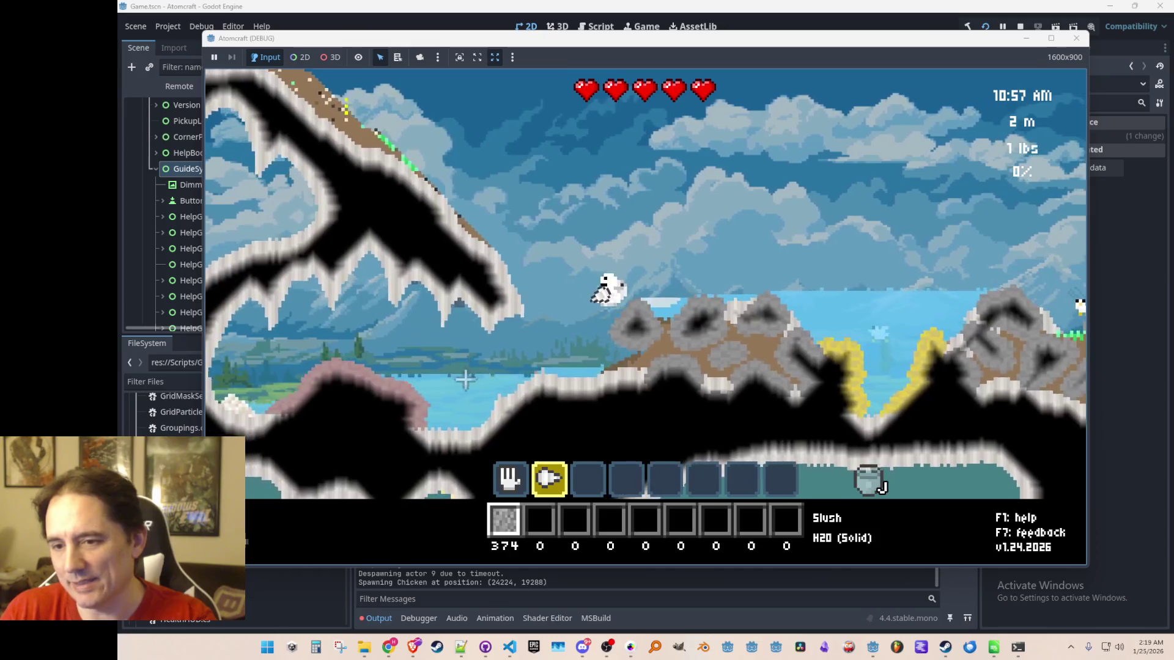
key(a)
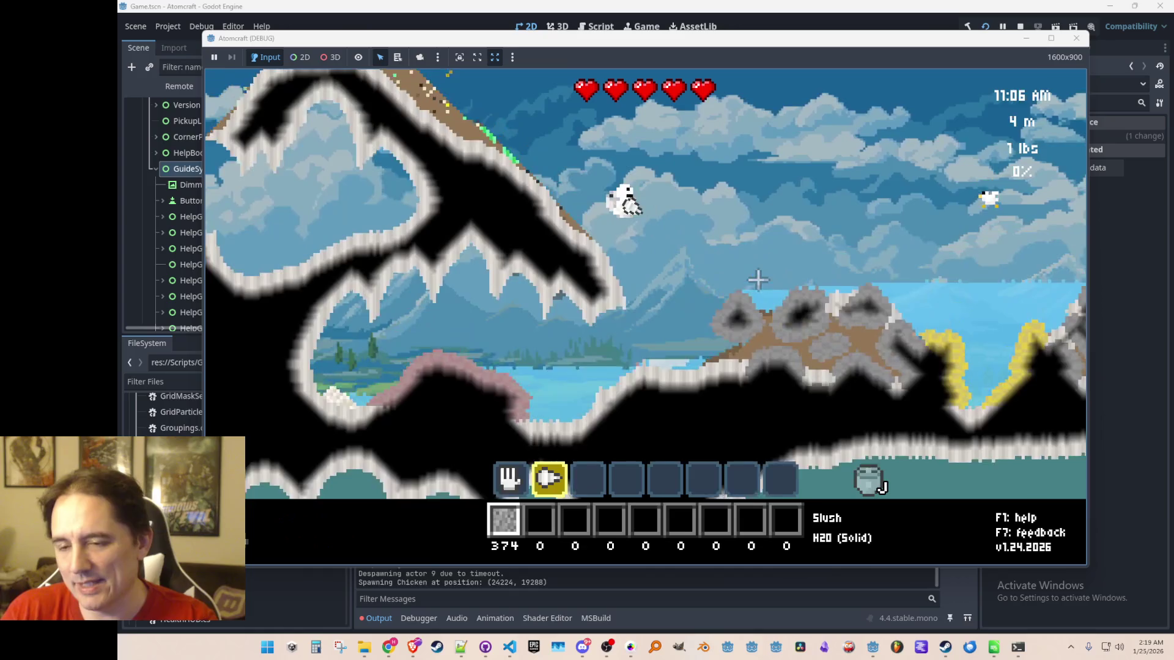
key(a)
Confirm the inventory holds 374 Slush, then walk further left.
key(i)
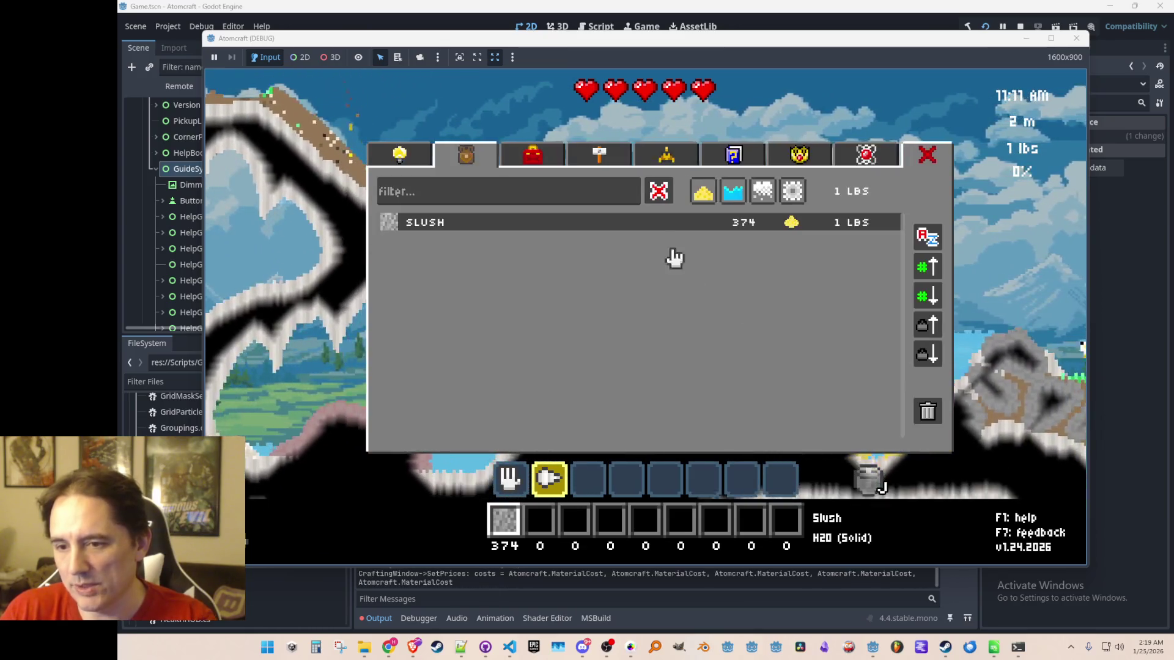
key(i)
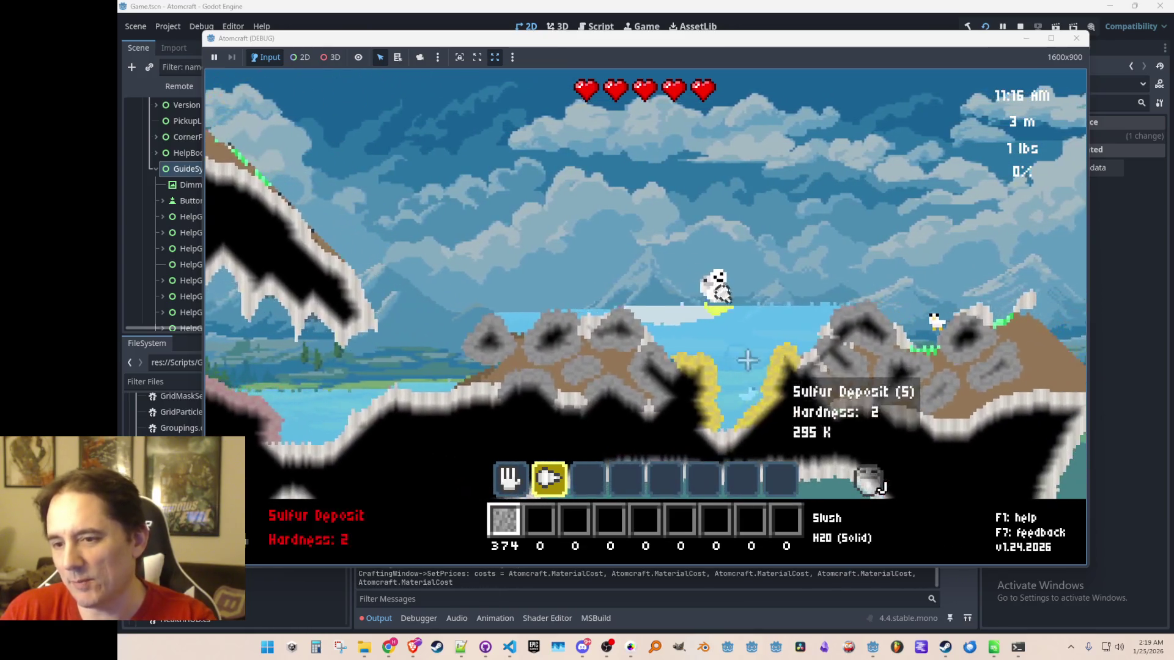
key(a)
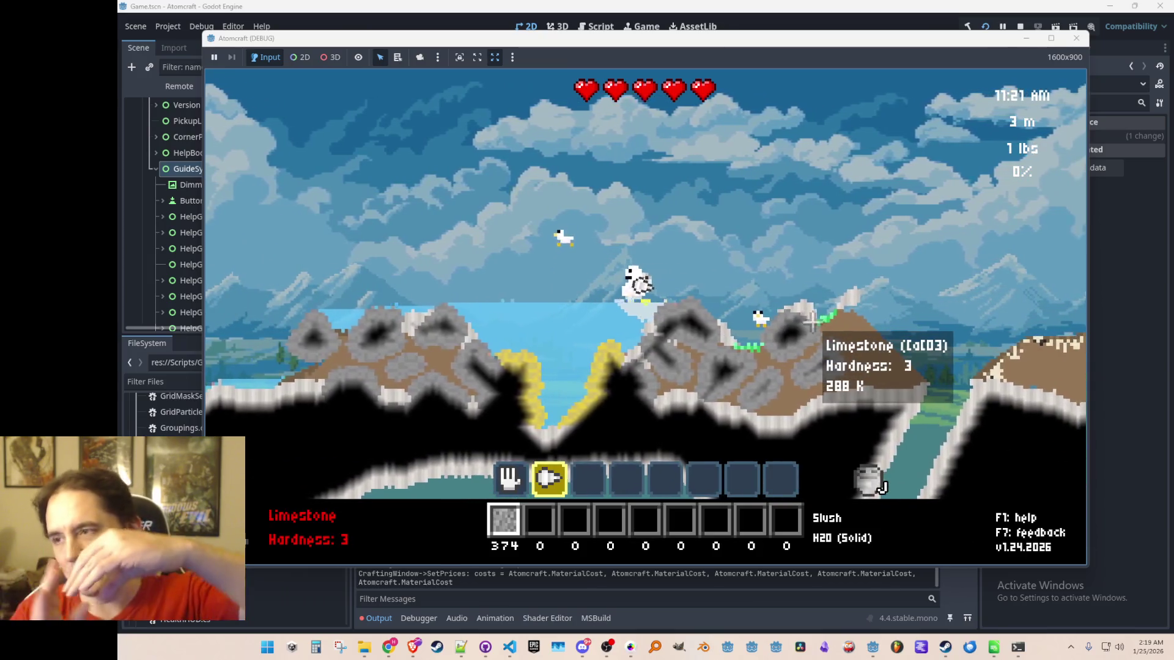
key(a)
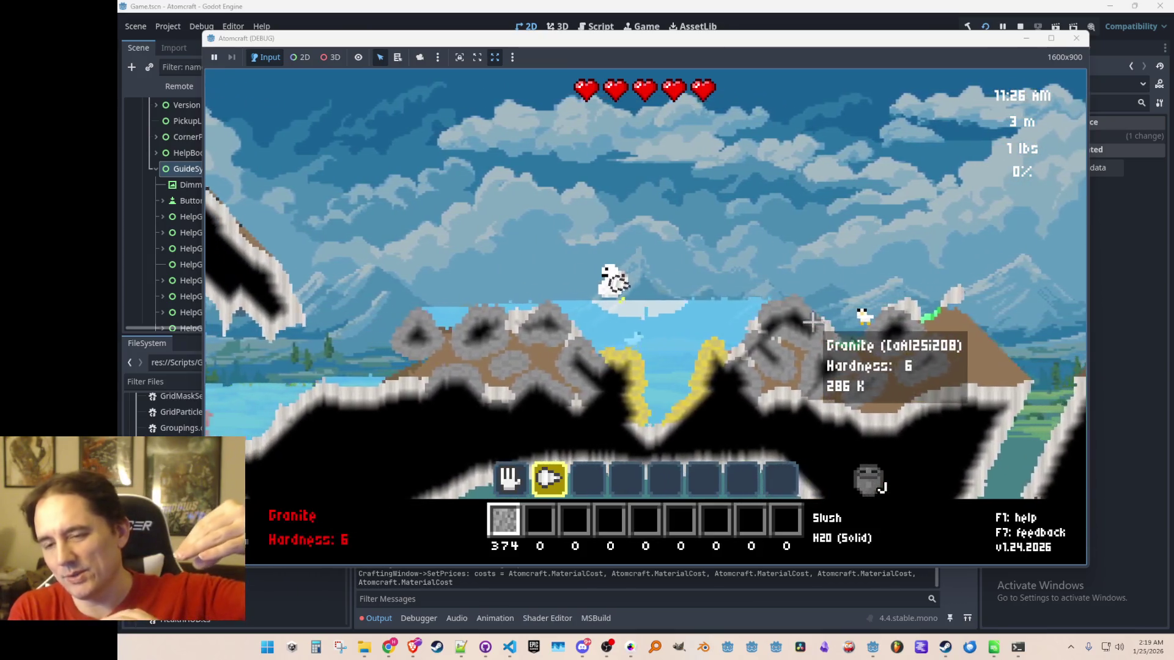
key(a)
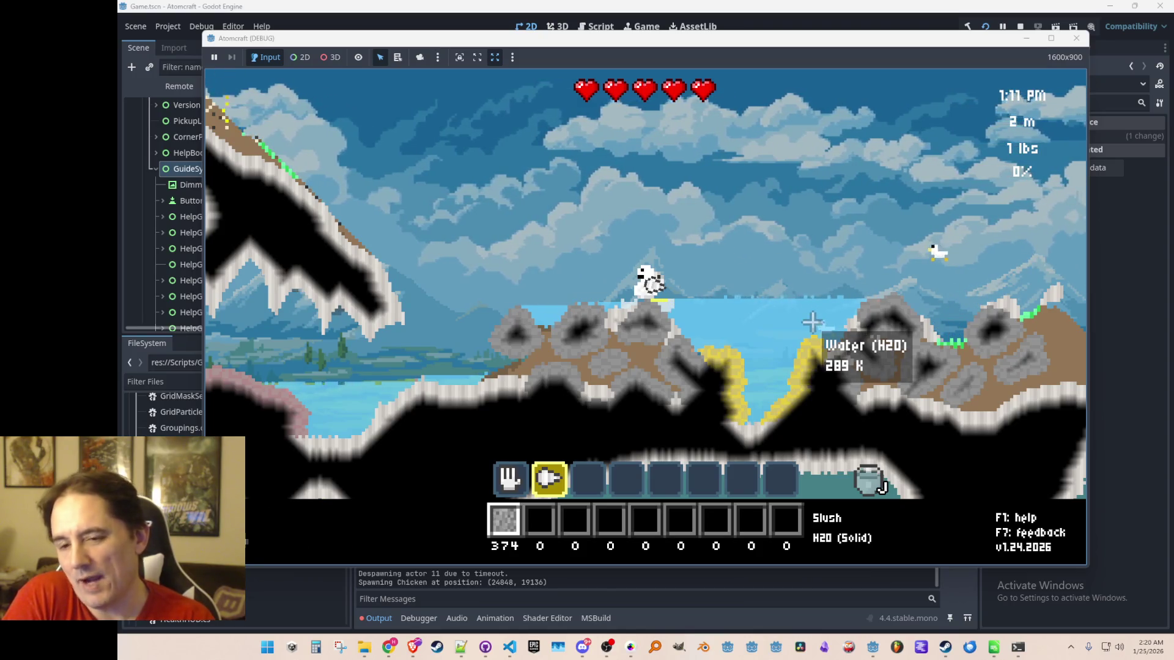
Check the water's material info and walk across the rock mounds.
click(812, 323)
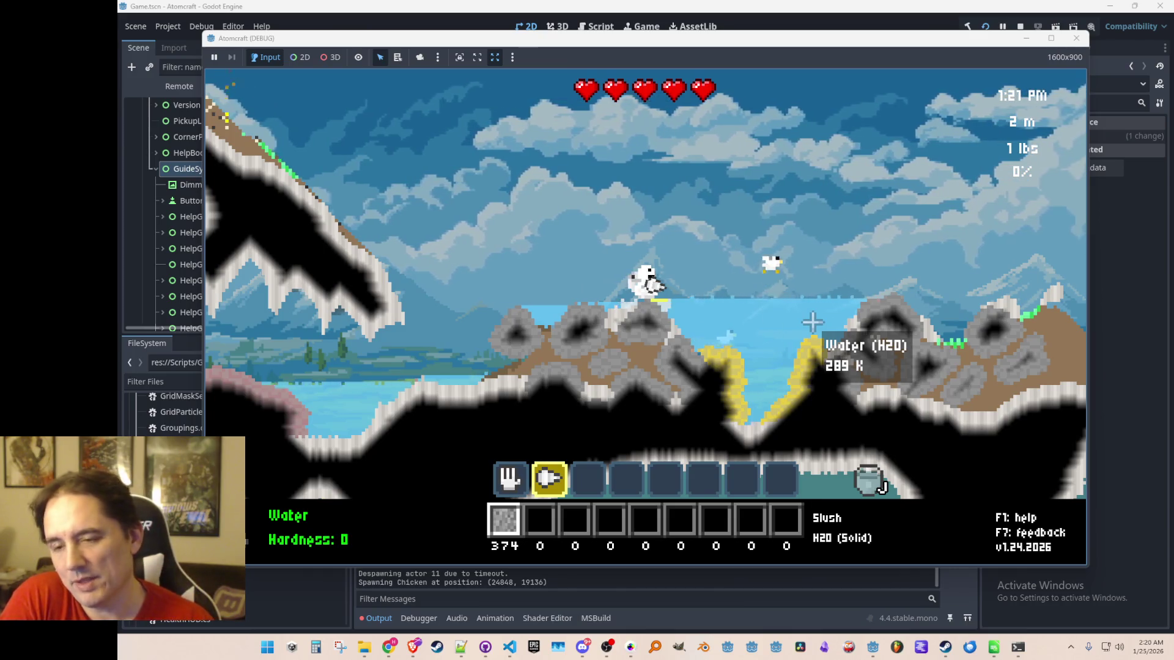
key(d)
key(a)
key(d)
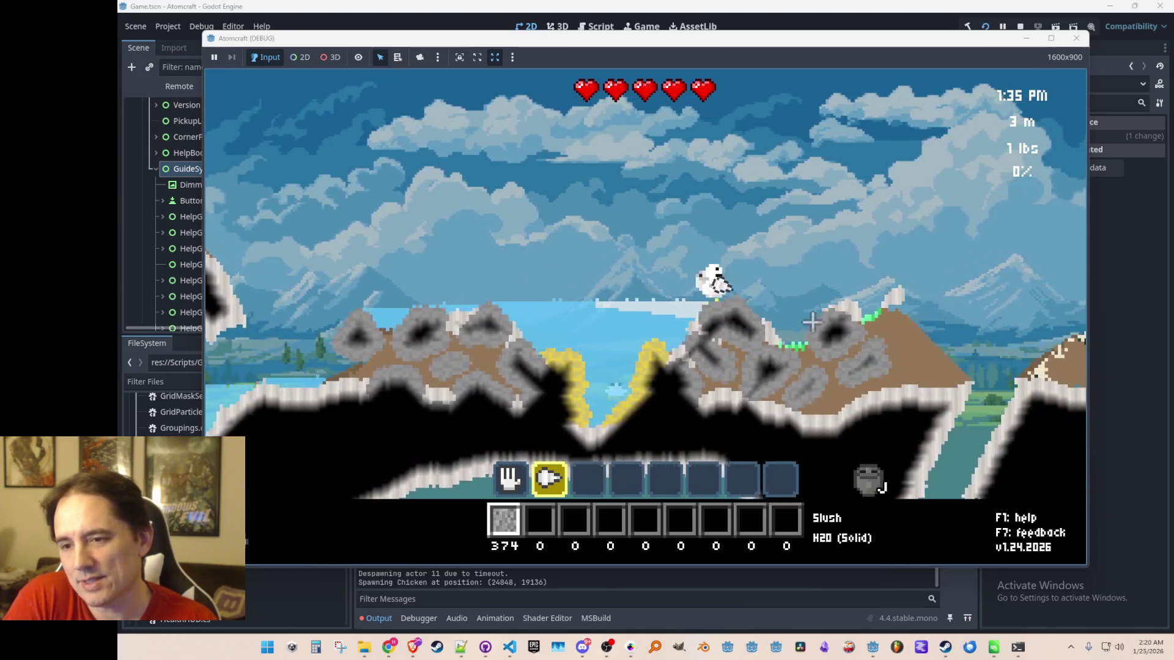
key(a)
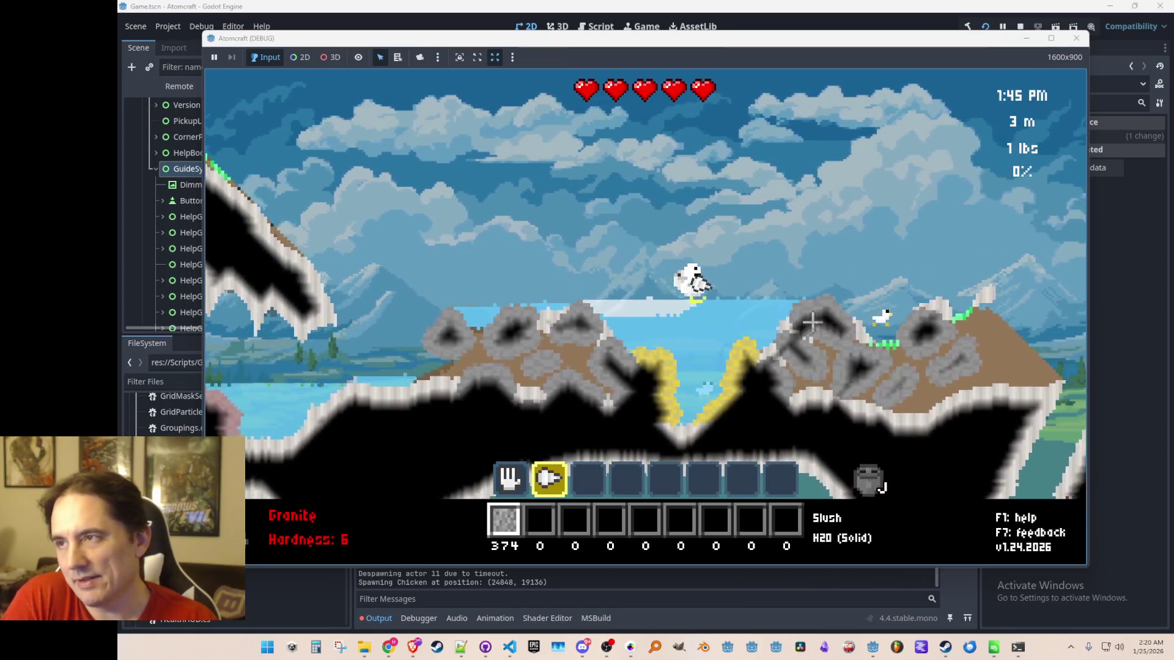
Move left over the water, turn right, and spray out all 374 Slush.
key(a)
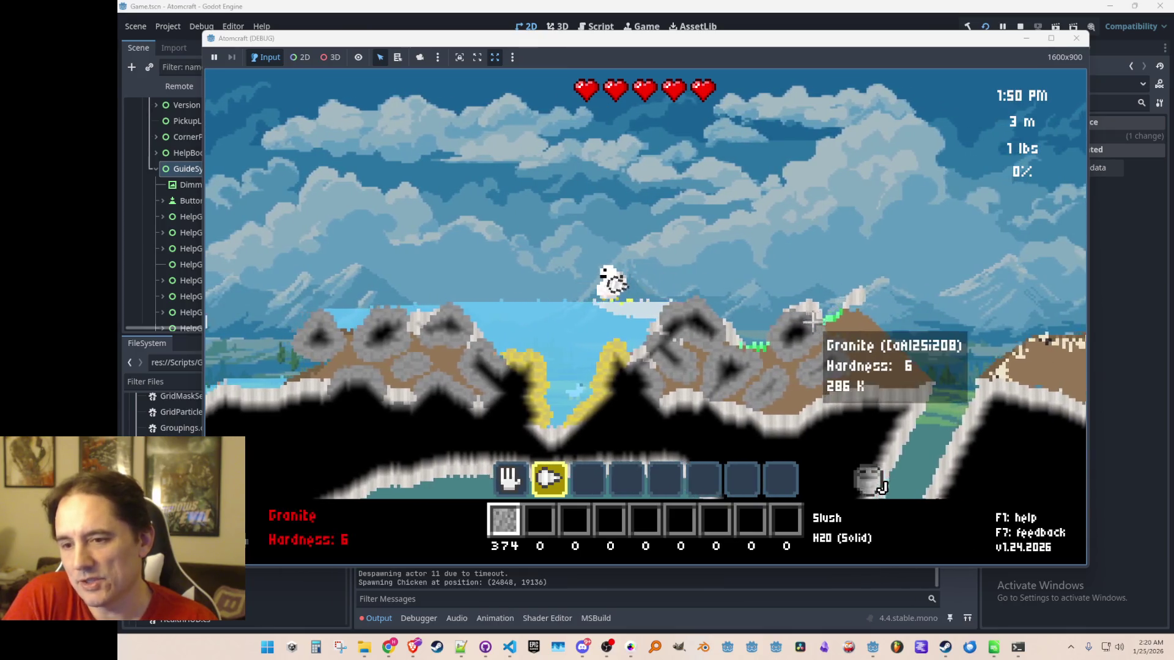
key(a)
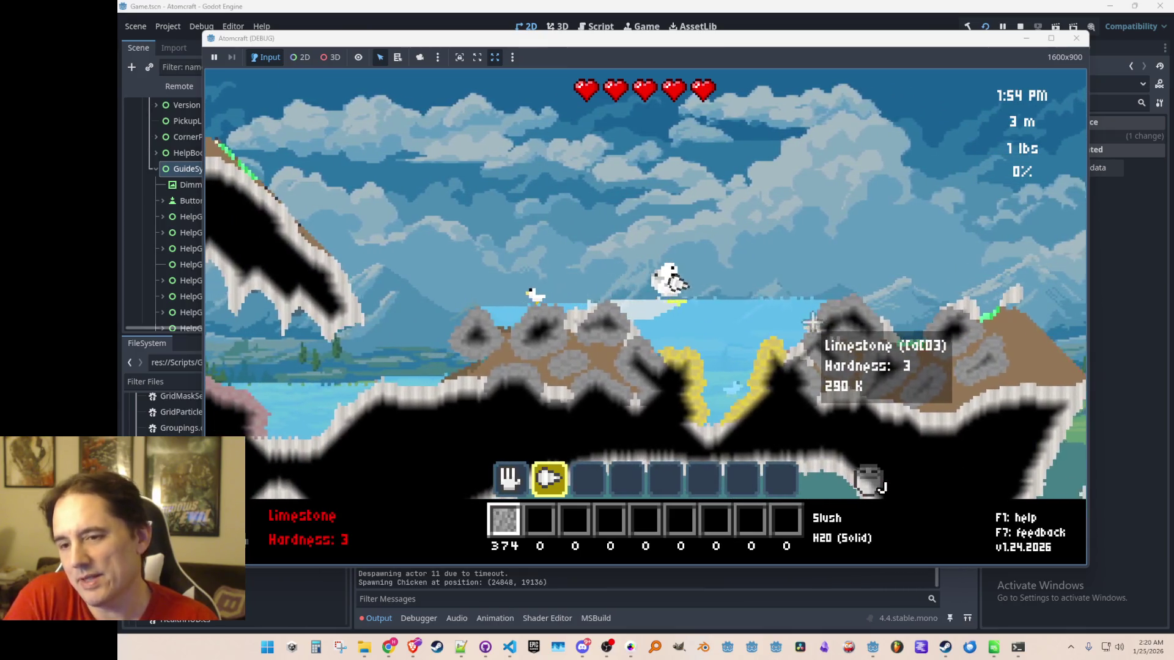
key(a)
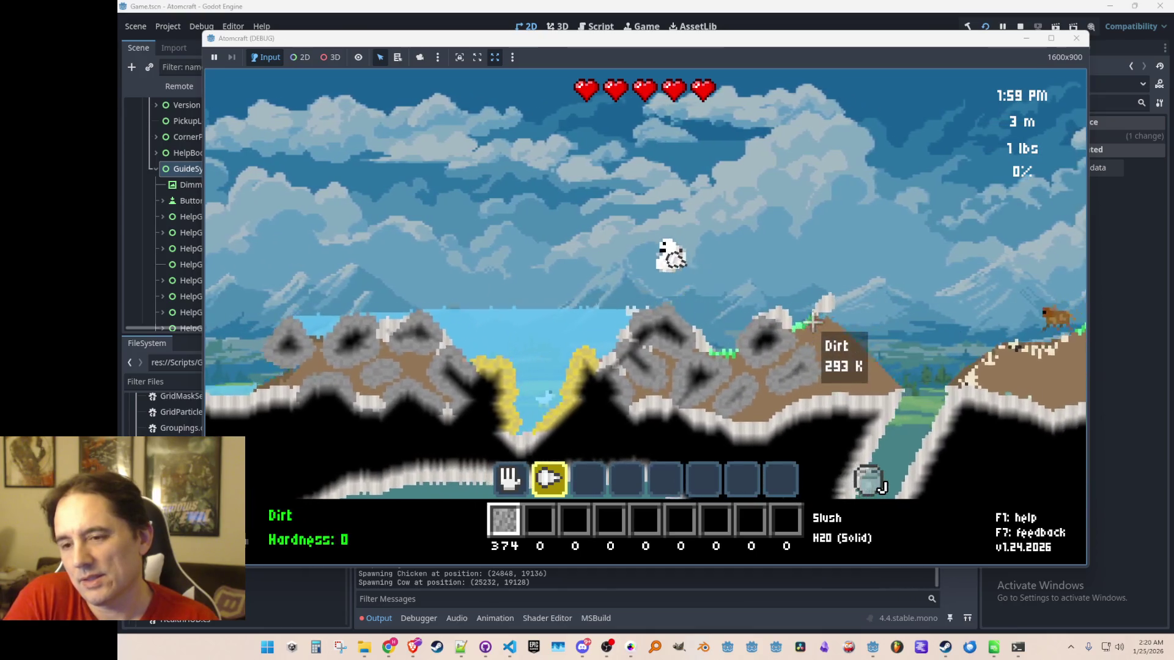
key(a)
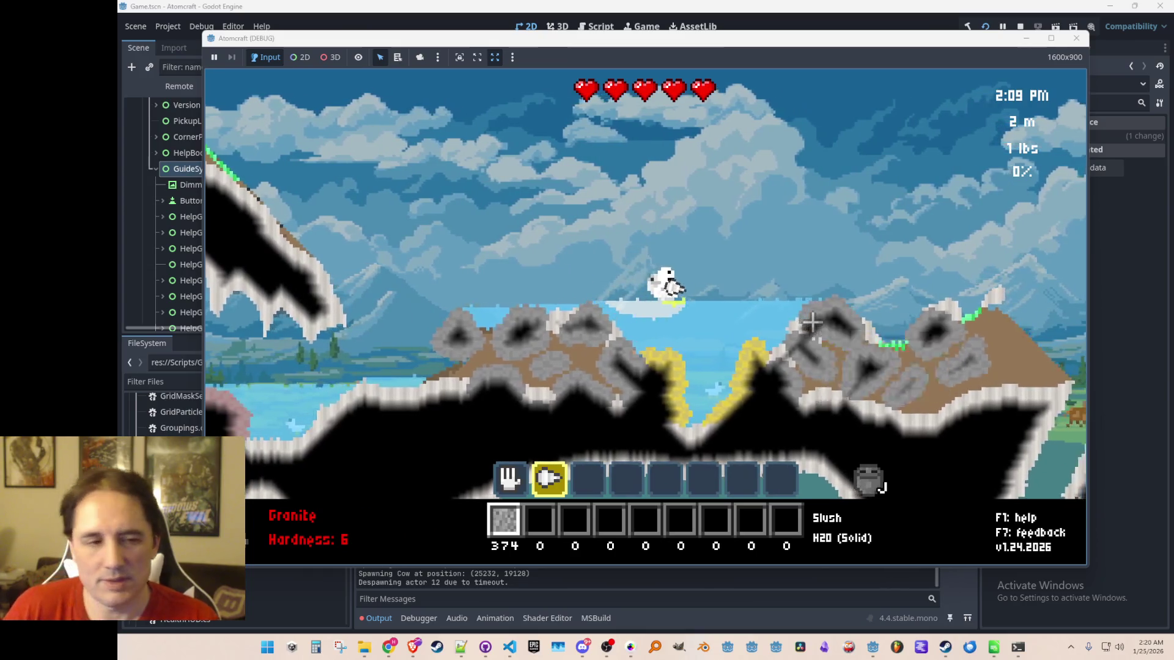
key(d)
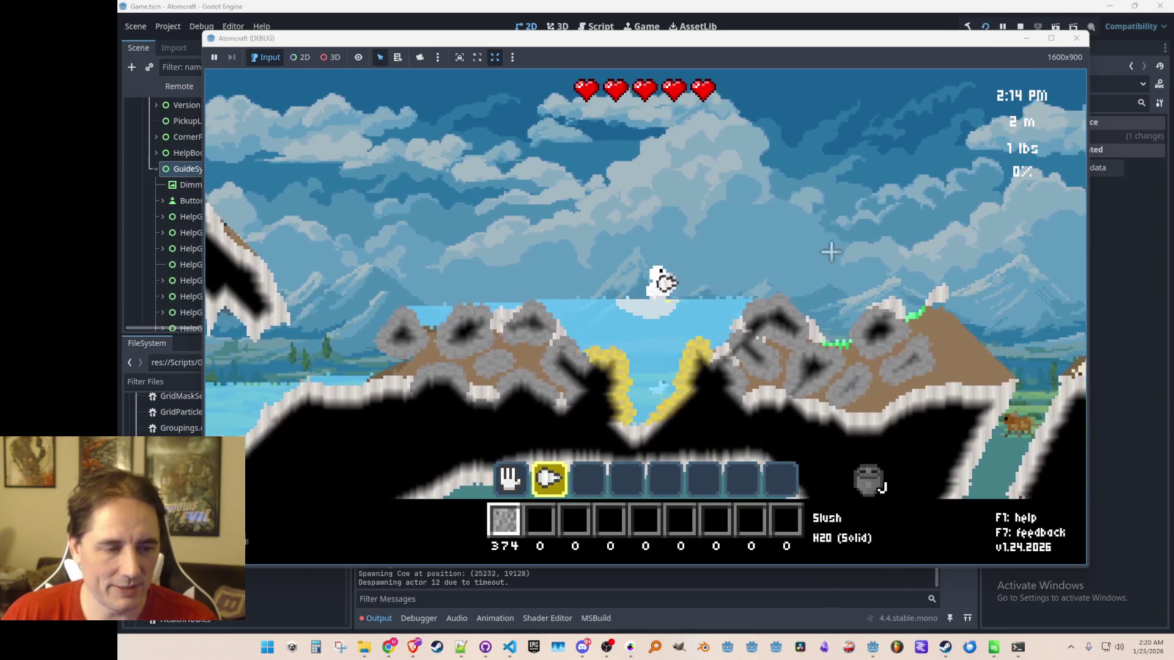
click(641, 238)
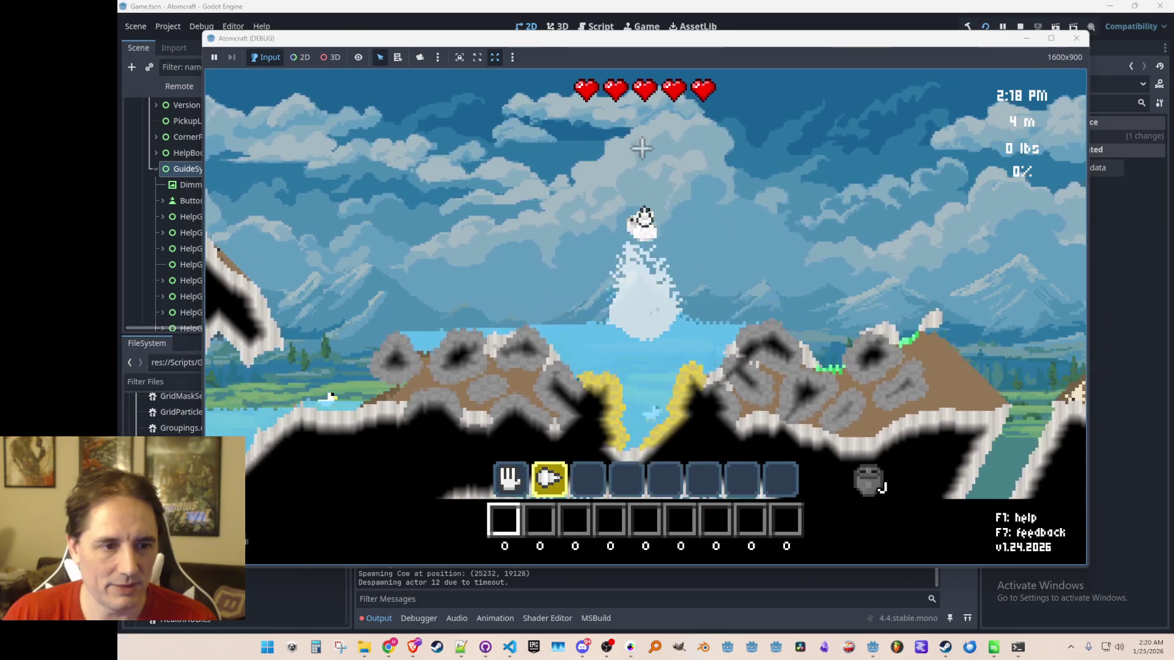
Switch to the hand in slot 1 and move right through the cave.
mouse_move(763, 428)
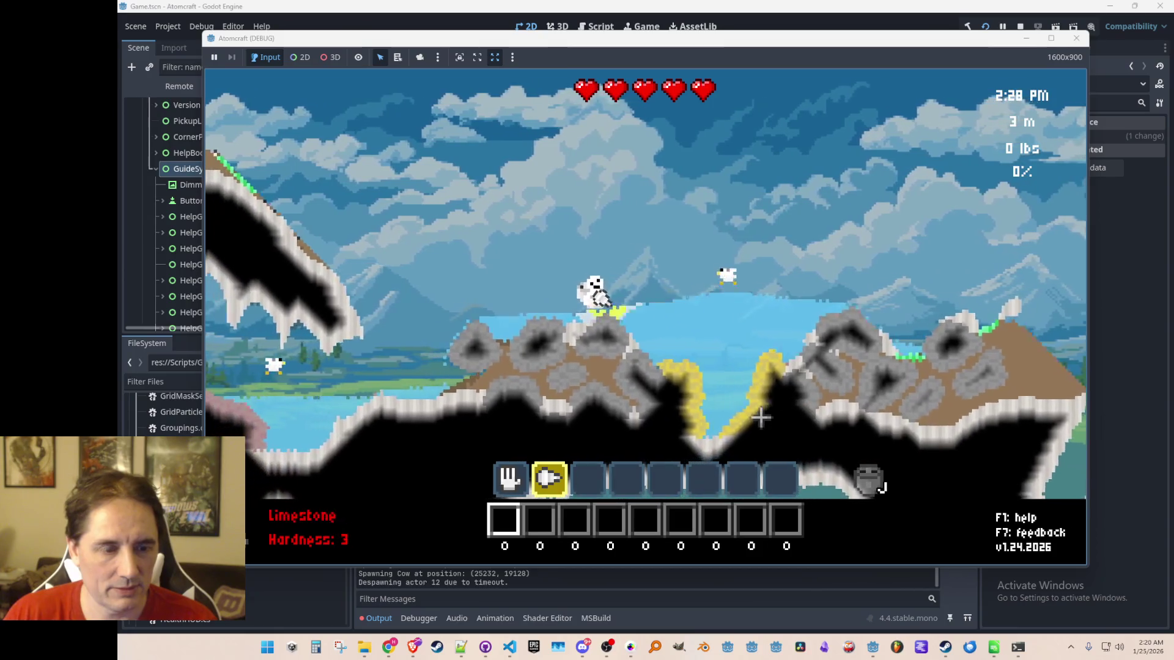
key(1)
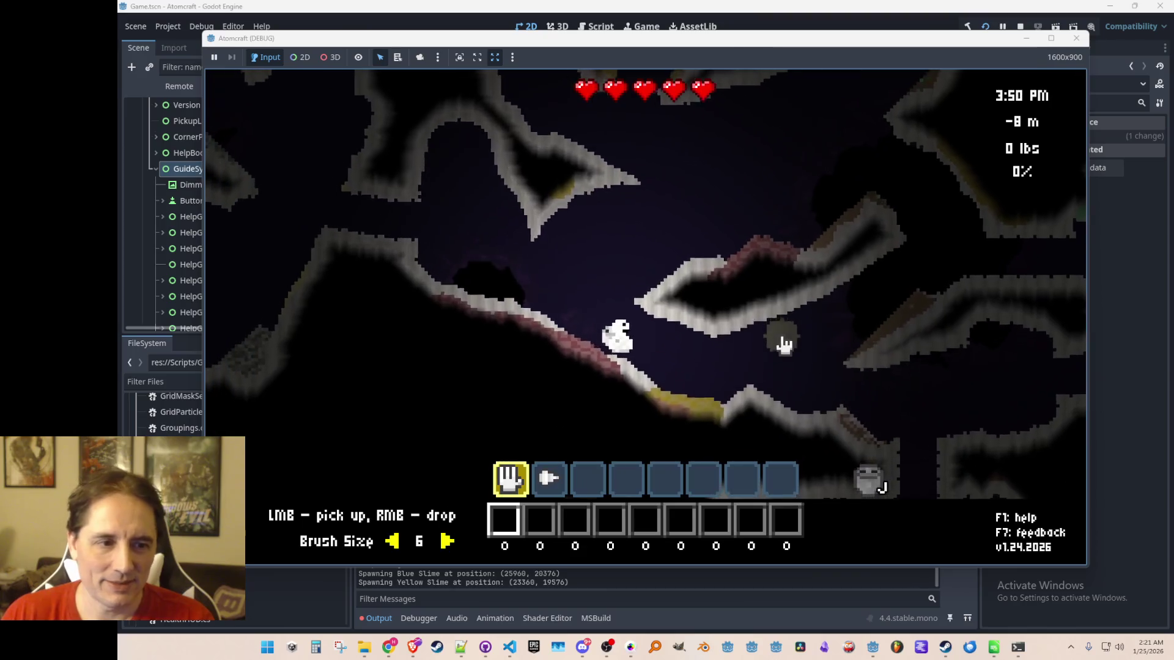
key(d)
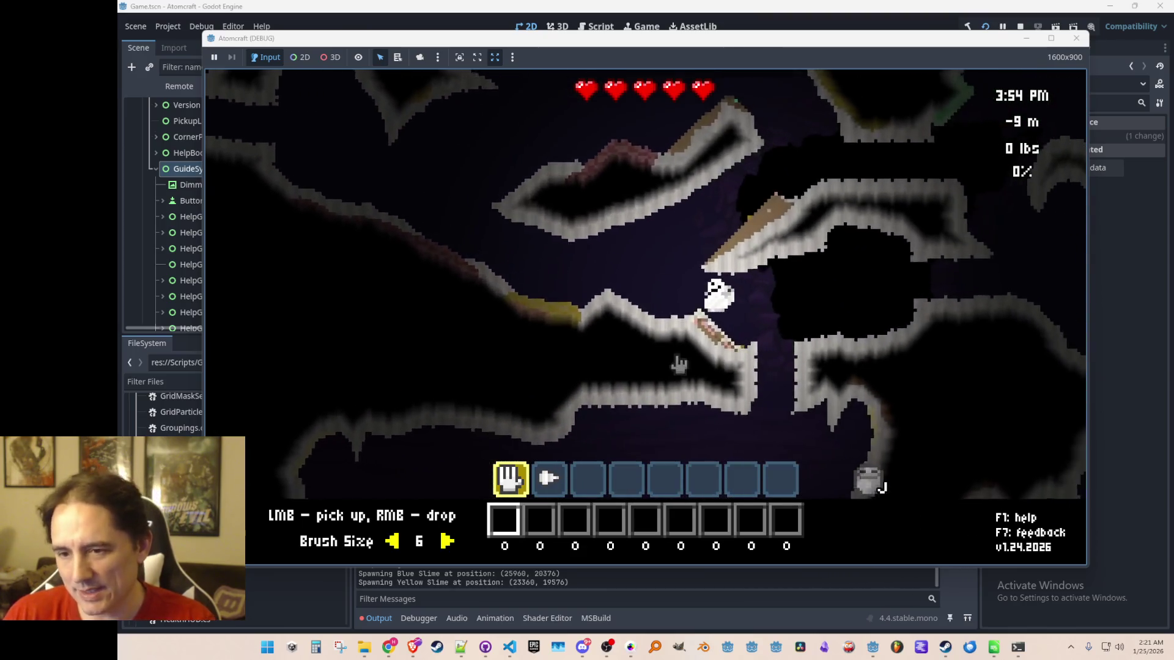
key(Tab)
key(Tab)
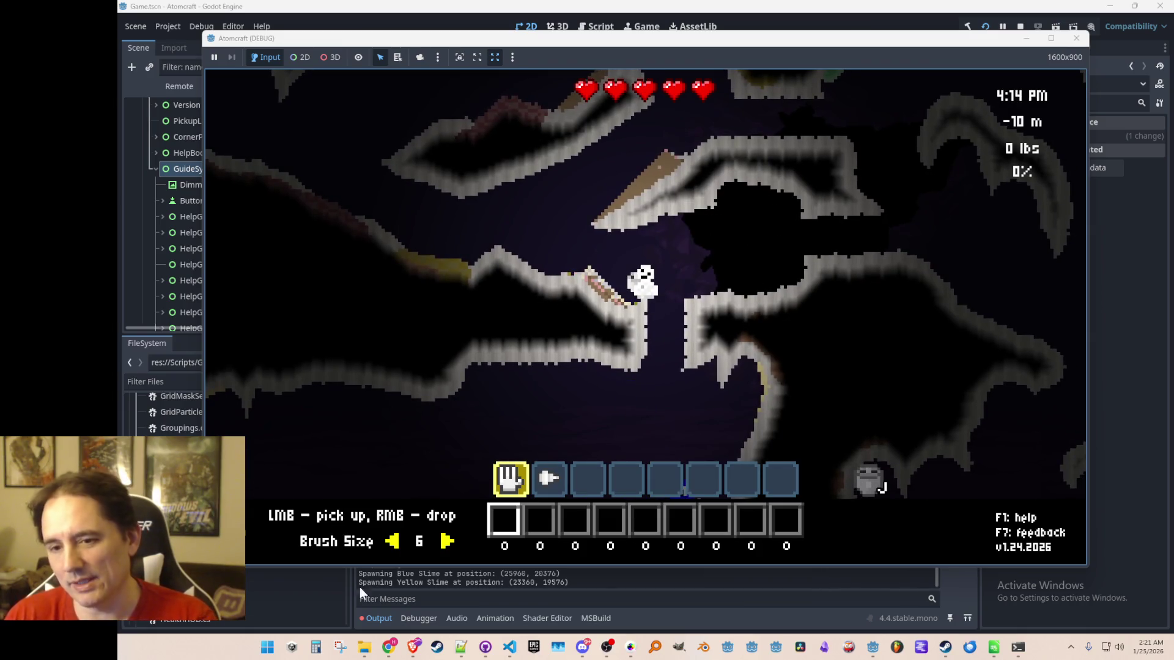
Move up beside the limestone gravel mound and select the drill in slot 2.
key(a)
mouse_move(491, 282)
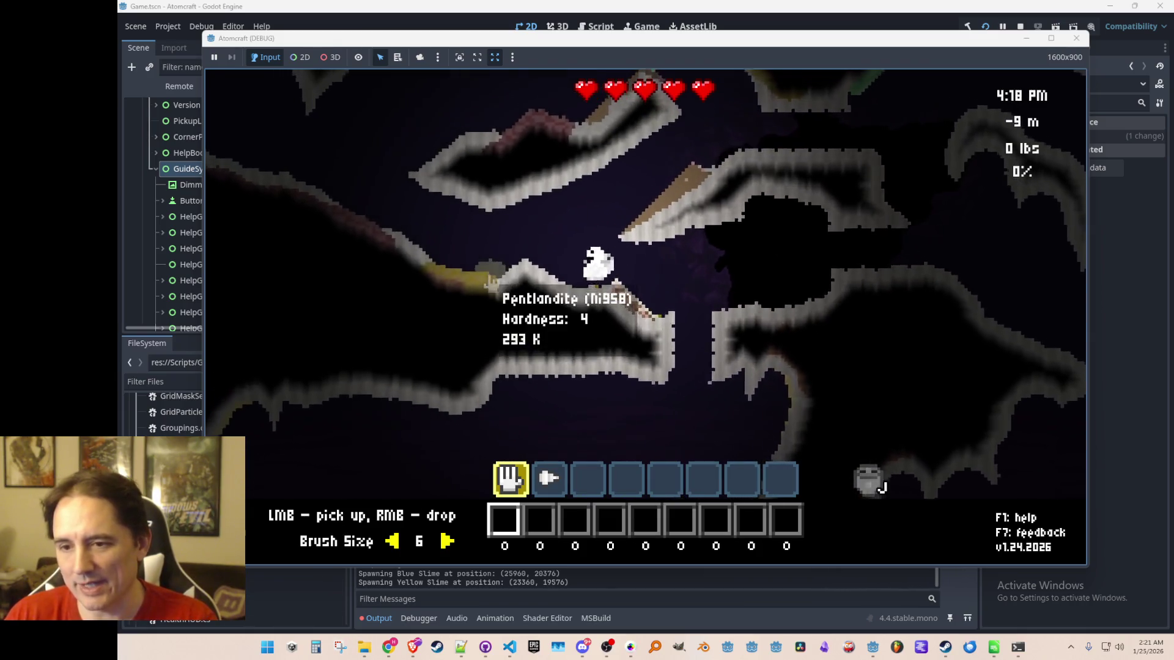
mouse_move(642, 336)
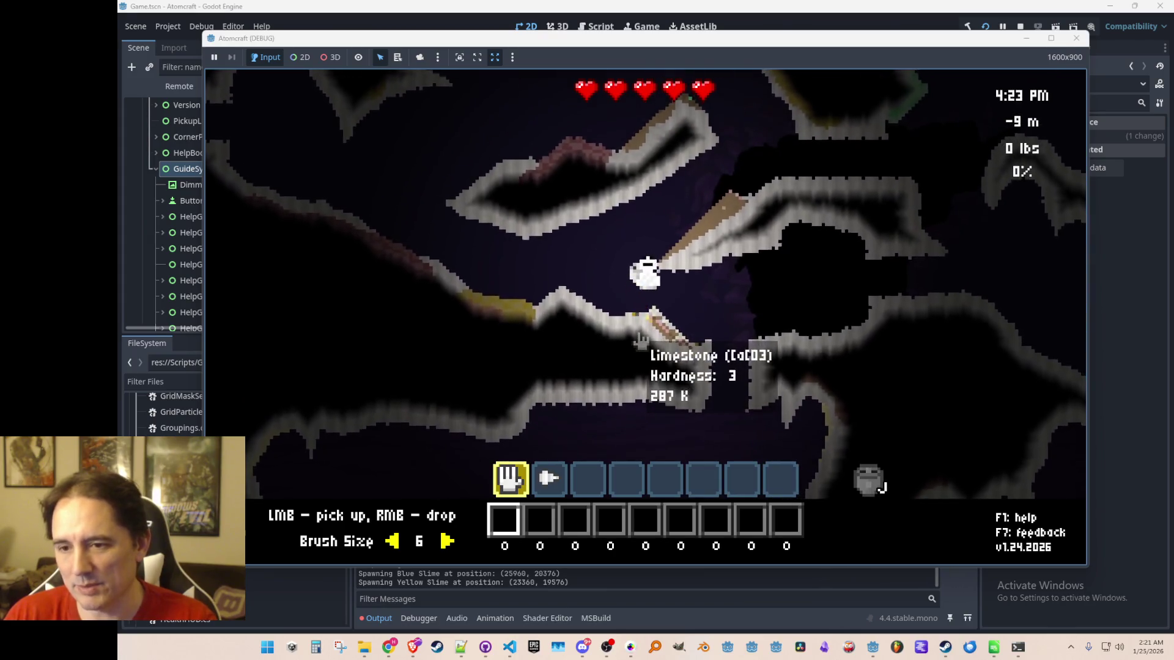
key(d)
key(2)
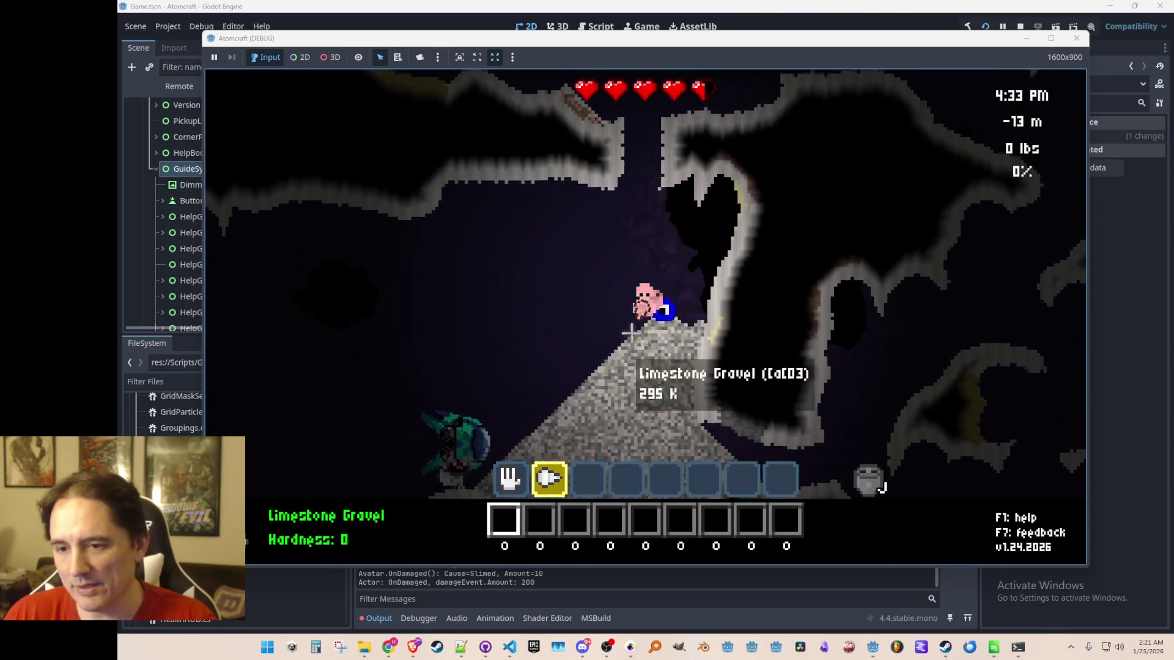
Drill 11 Limestone Gravel from the mound and walk right to the ghost NPC.
drag(626, 342, 781, 275)
key(a)
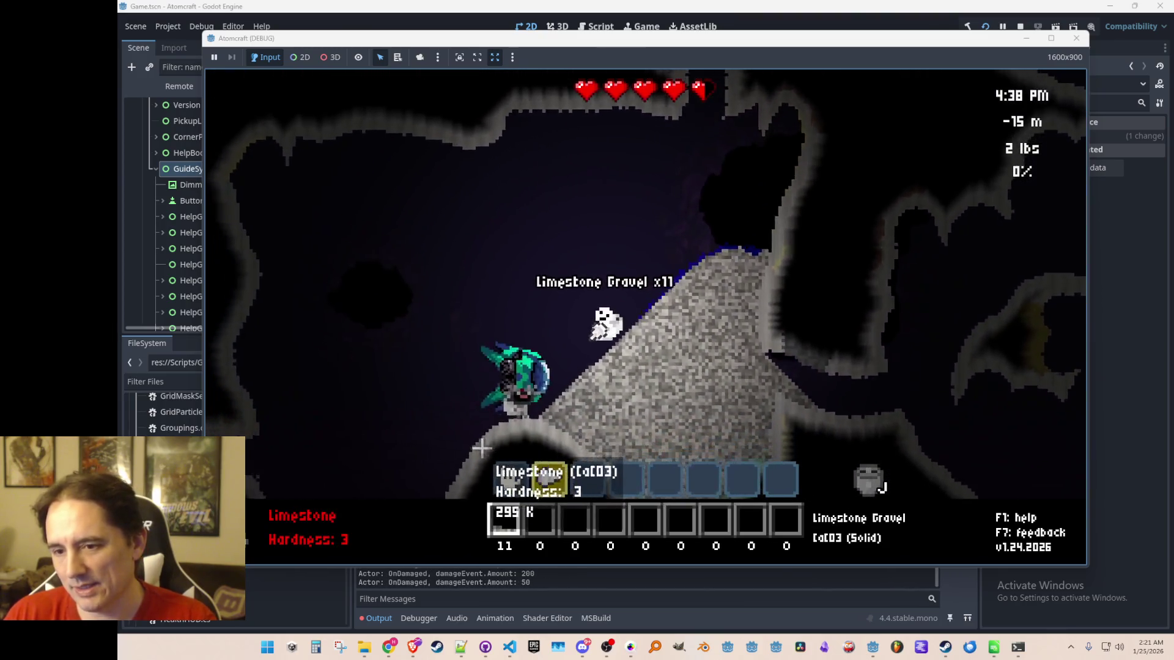
key(d)
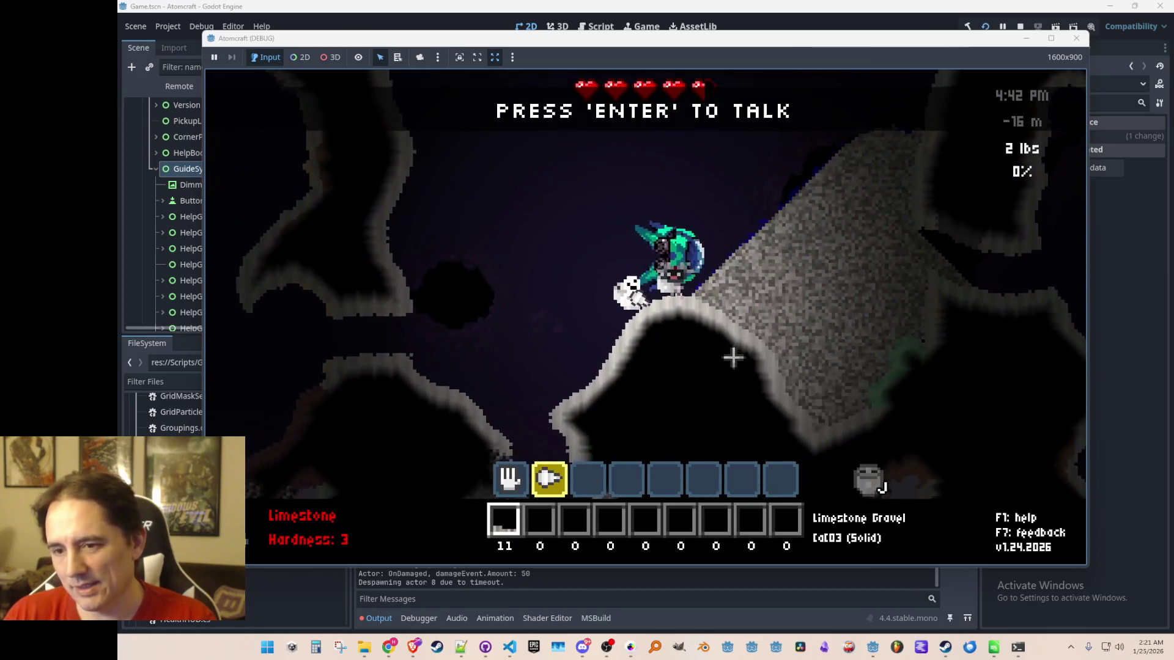
Talk to the NPC, view its Spaceship page, close it, and open the inventory.
mouse_move(788, 364)
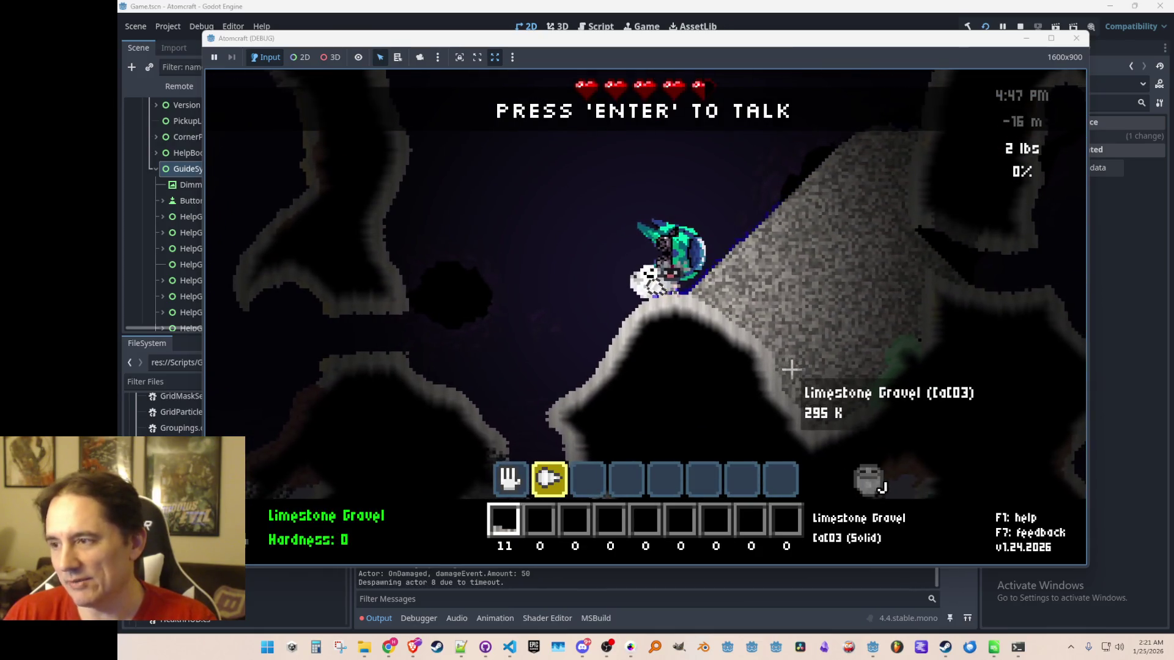
key(Return)
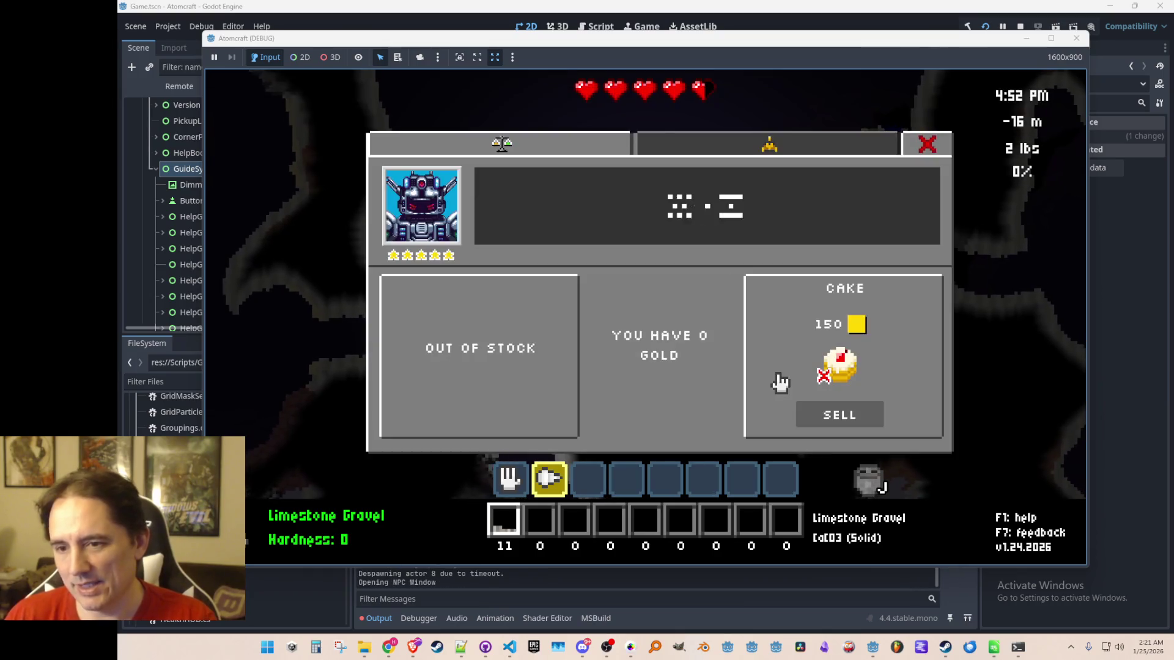
click(768, 147)
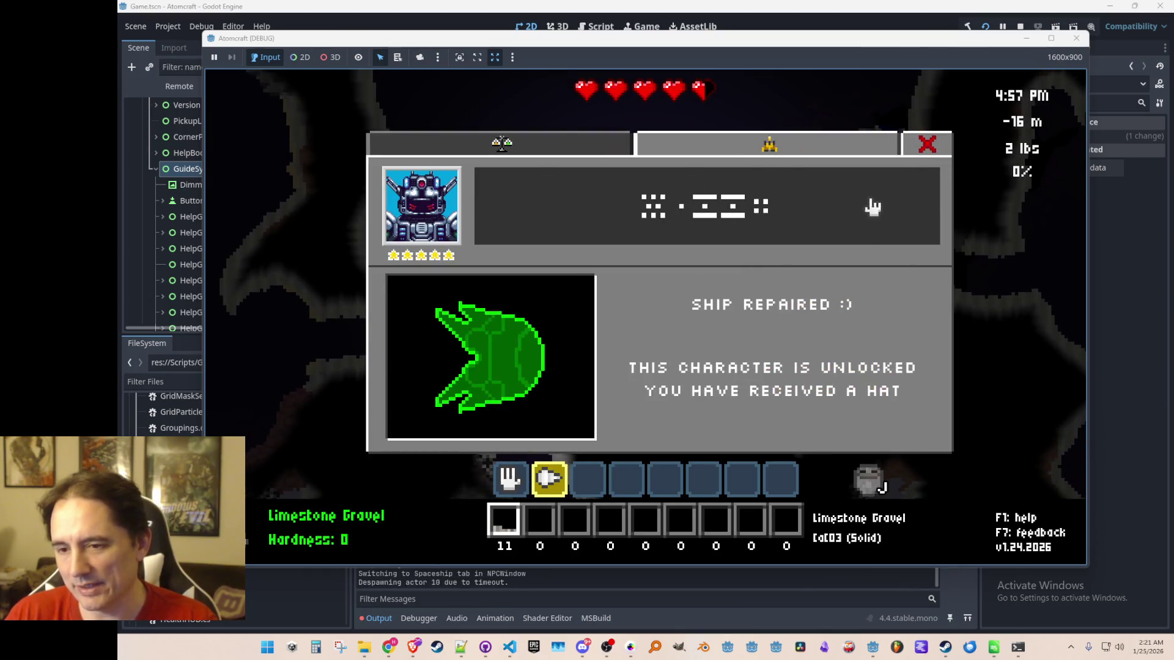
key(Escape)
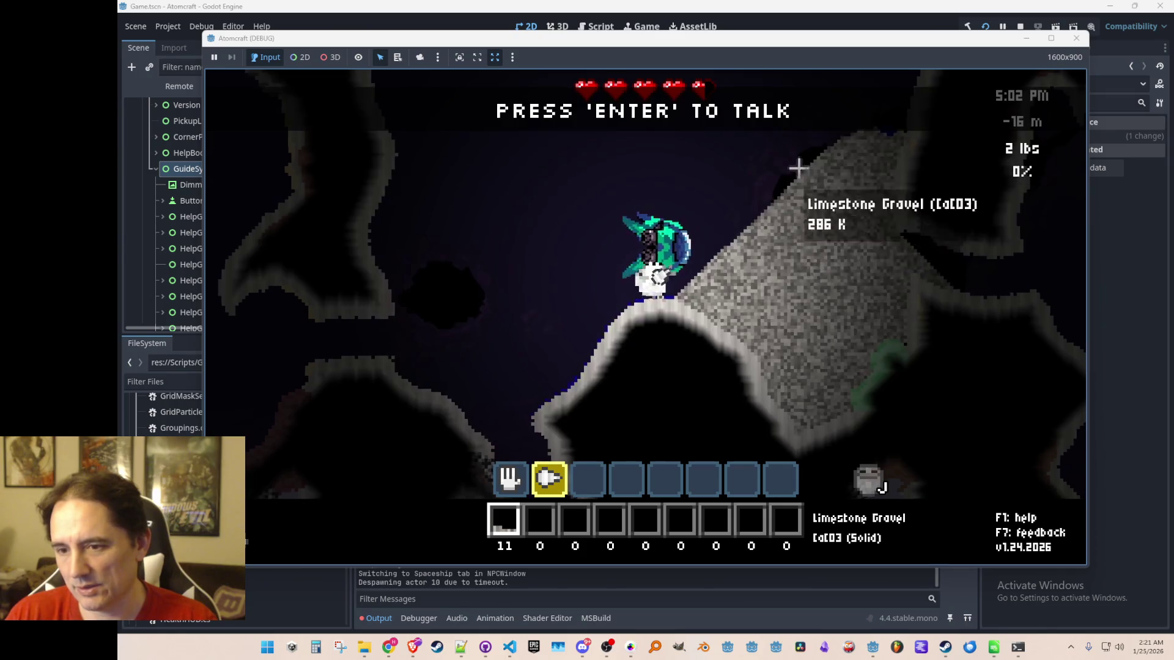
key(i)
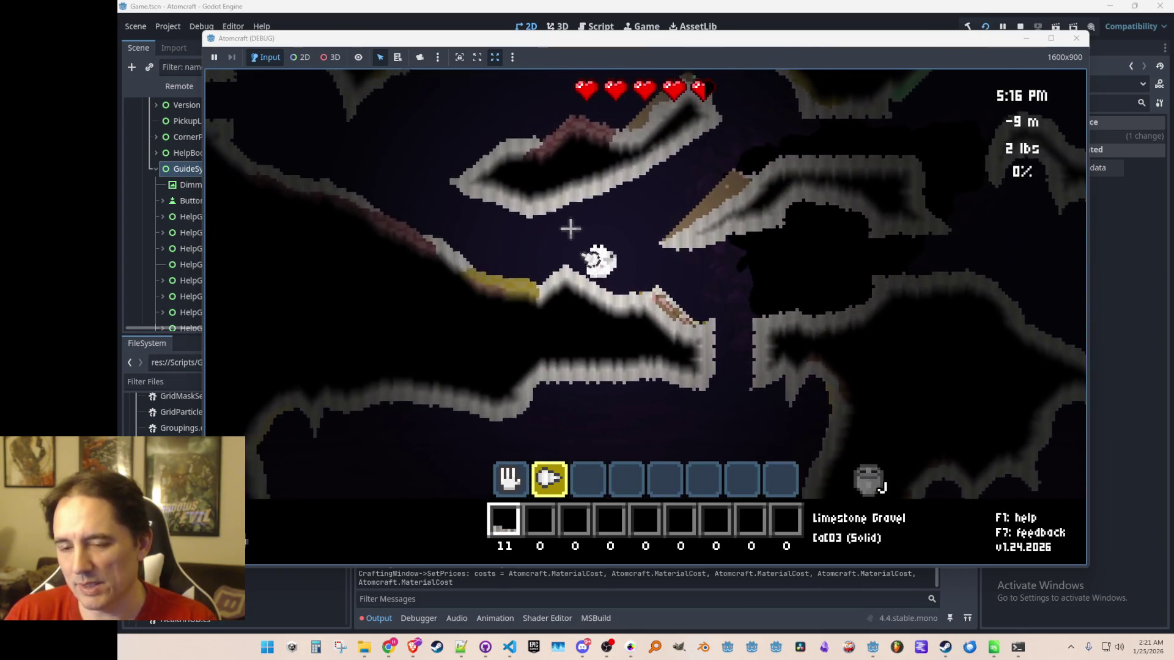
Move through the cave and jetpack upward to the grassy surface at 0 m.
key(a)
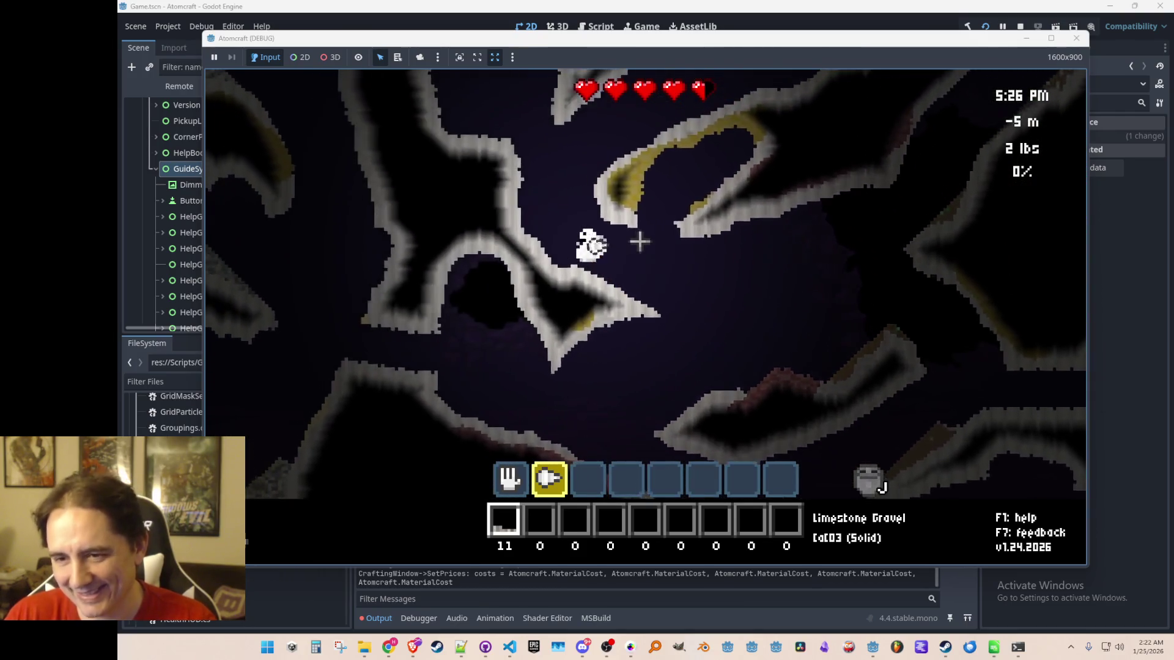
key(w)
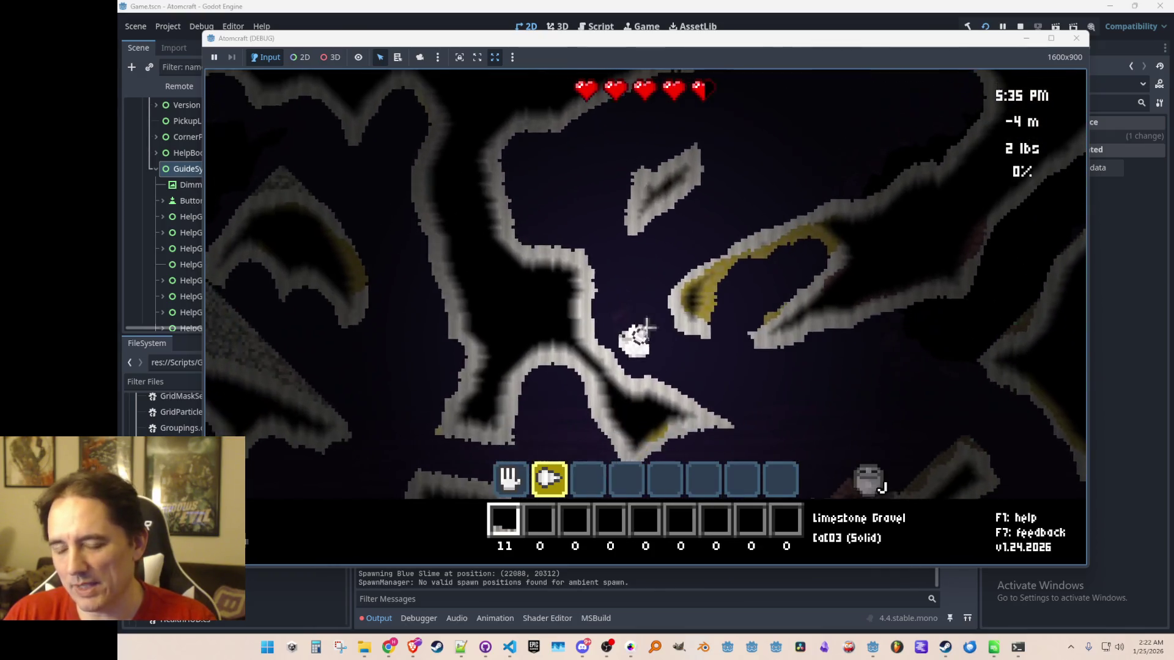
key(d)
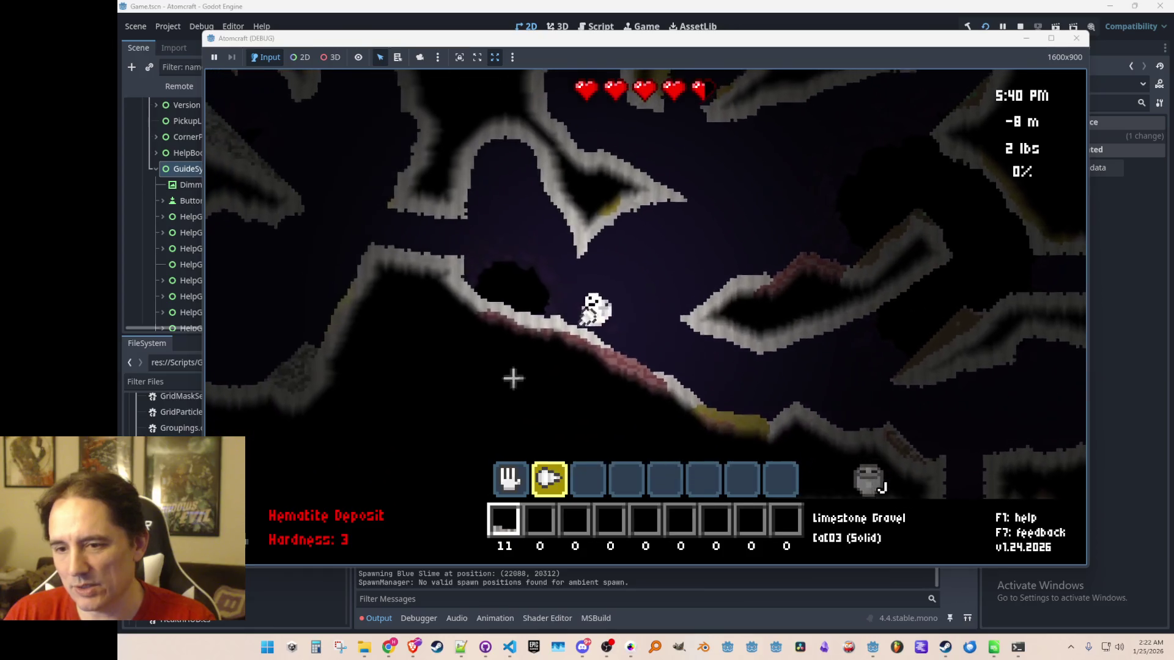
key(a)
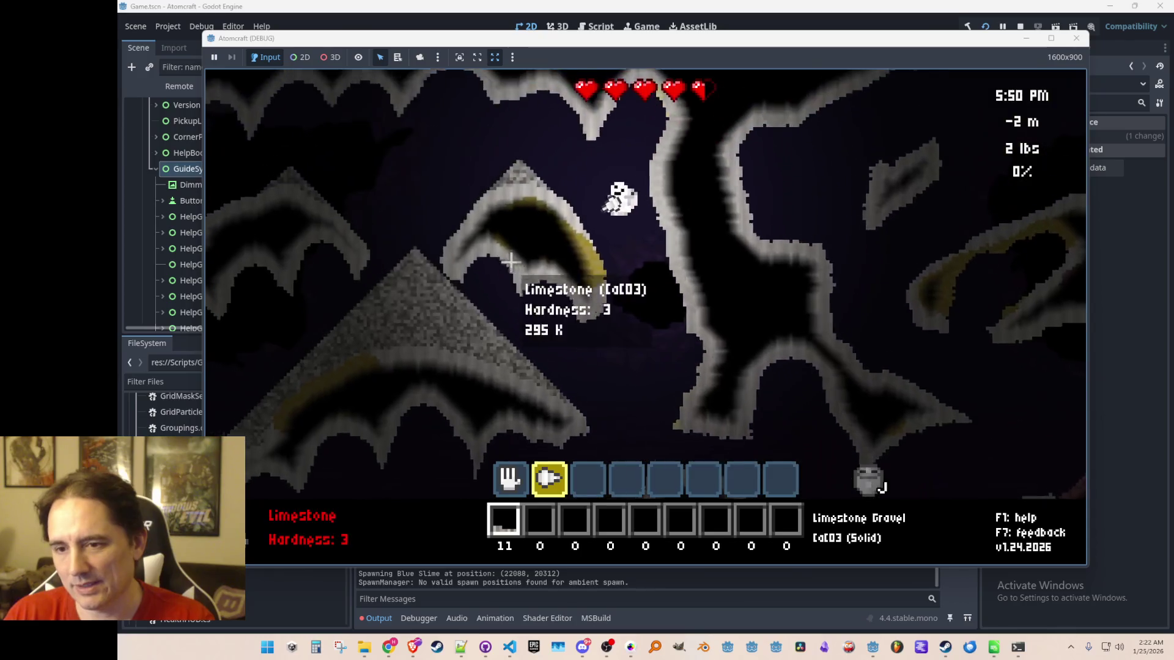
key(a)
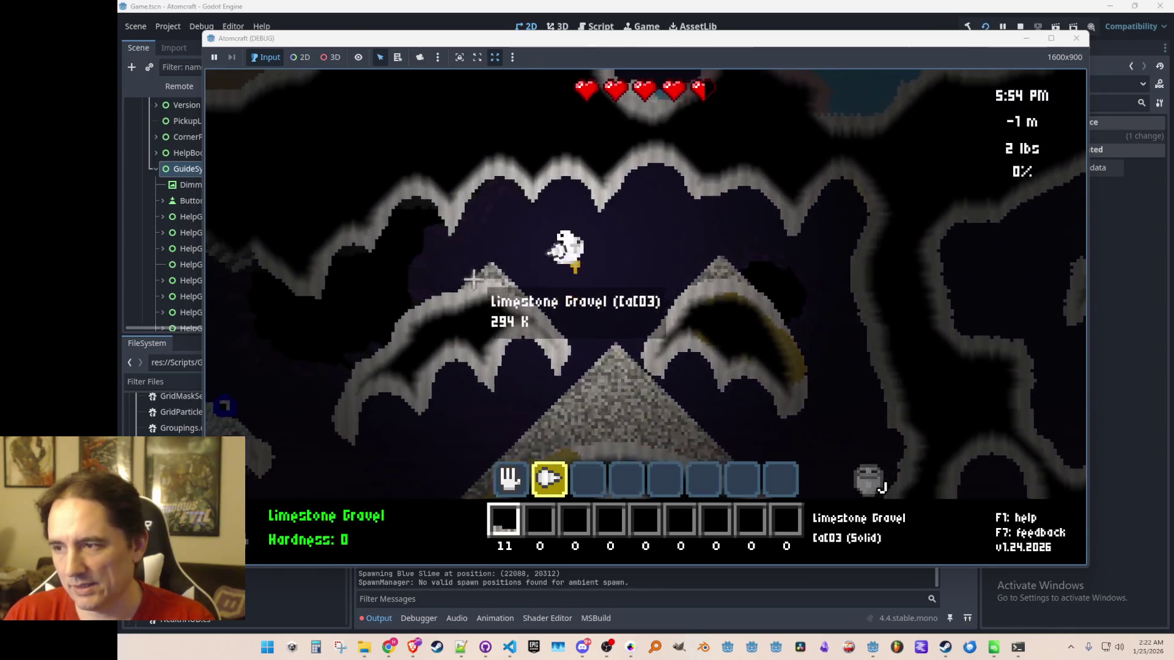
key(a)
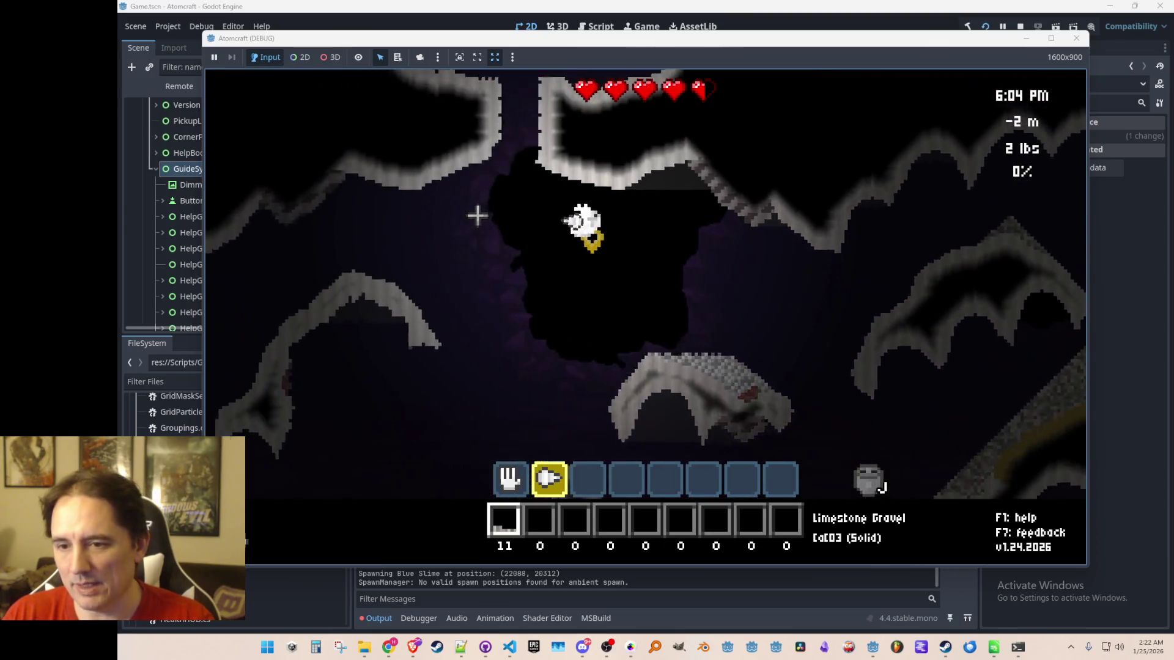
key(space)
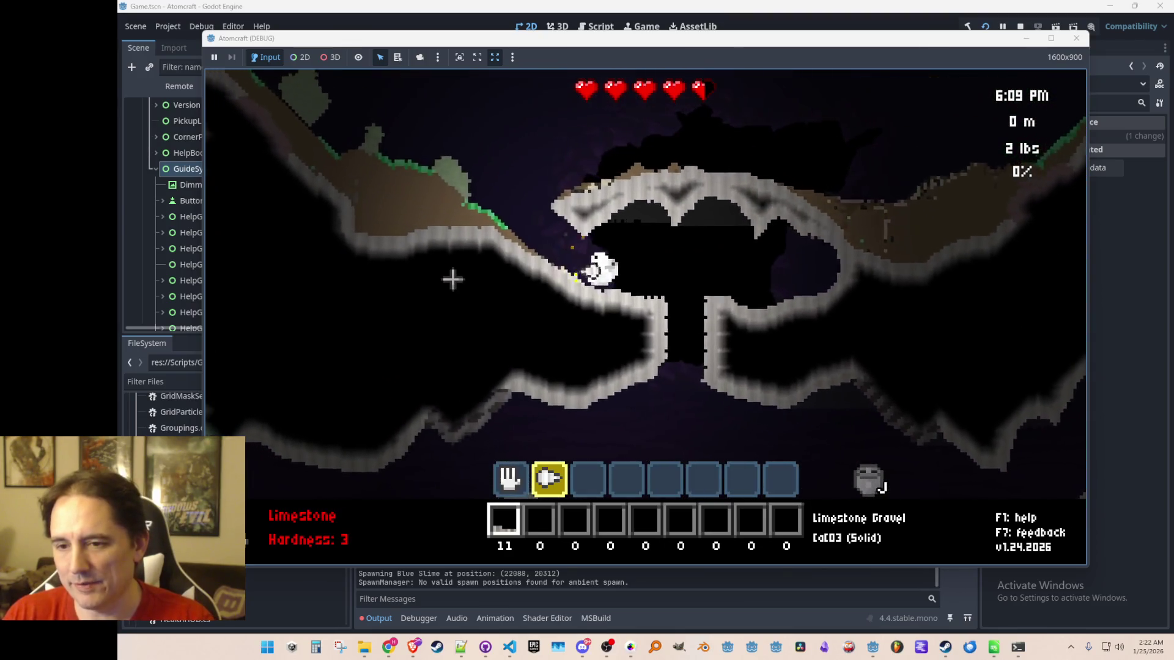
key(space)
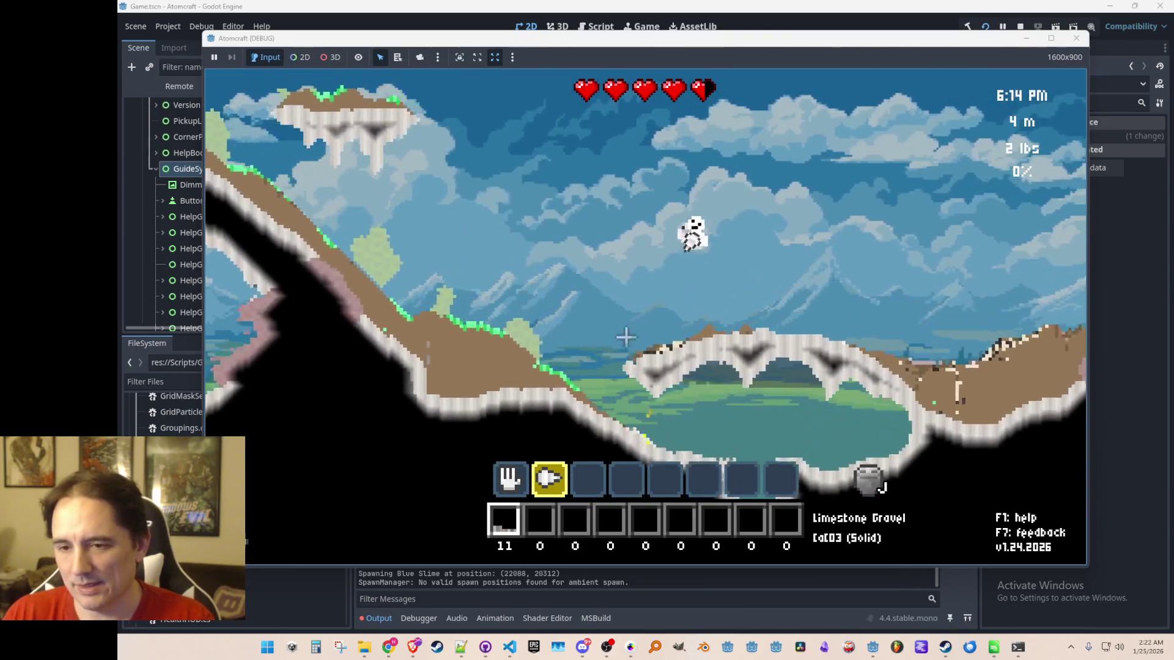
Travel right across the surface slopes and ice, flying over the hill.
key(d)
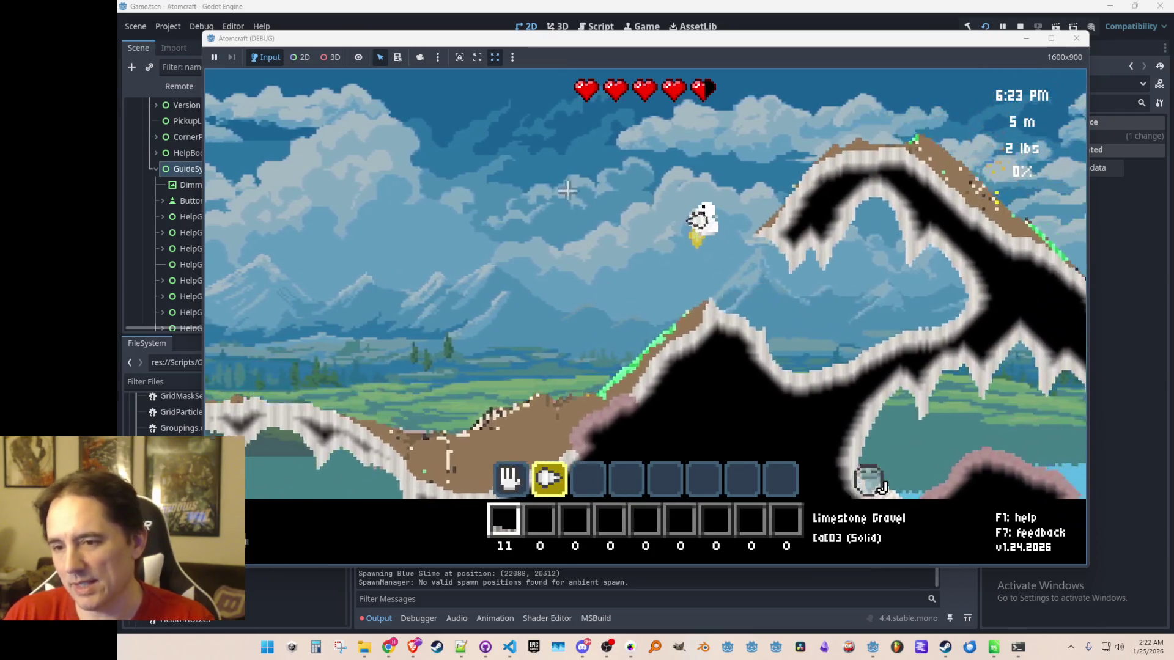
key(d)
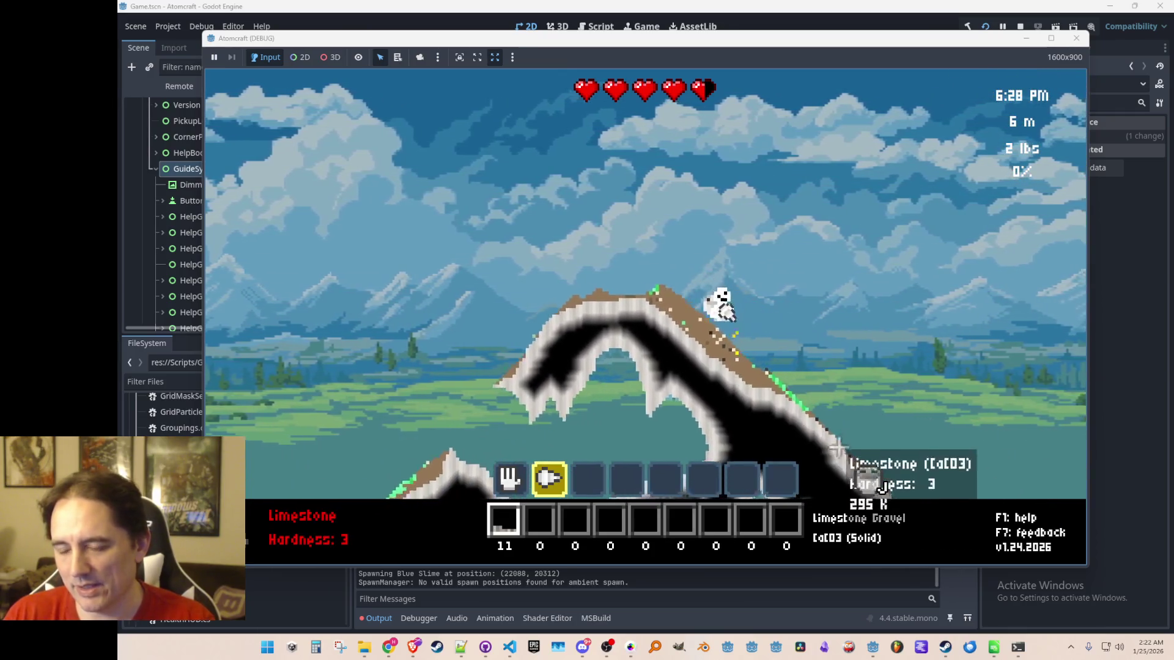
key(a)
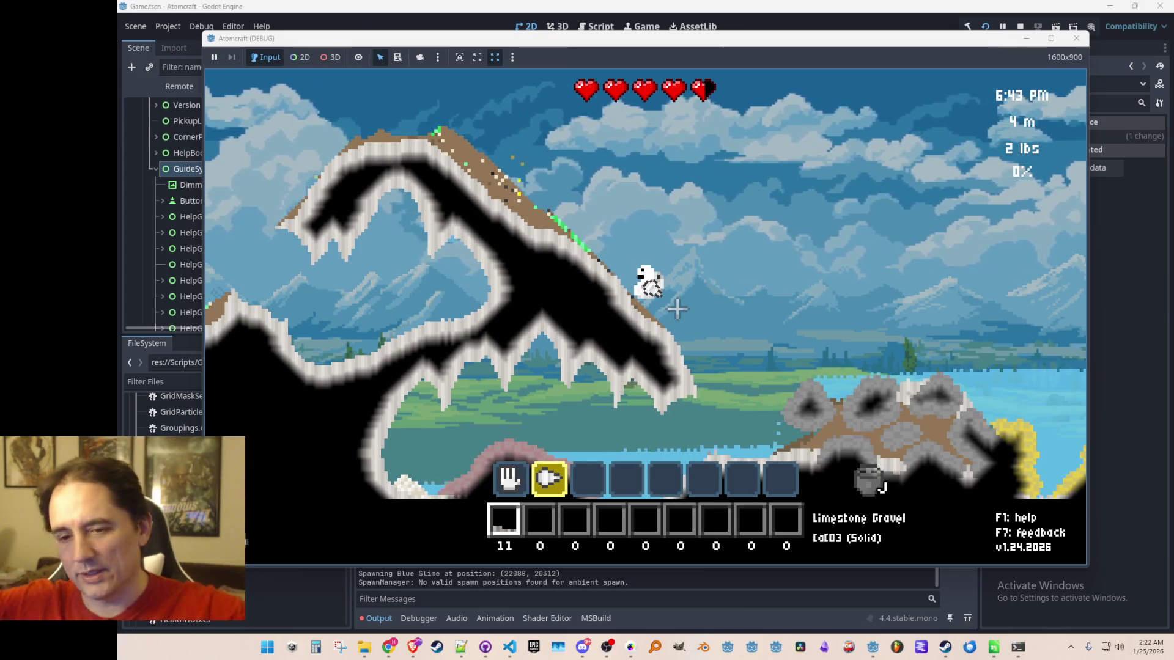
key(d)
key(space)
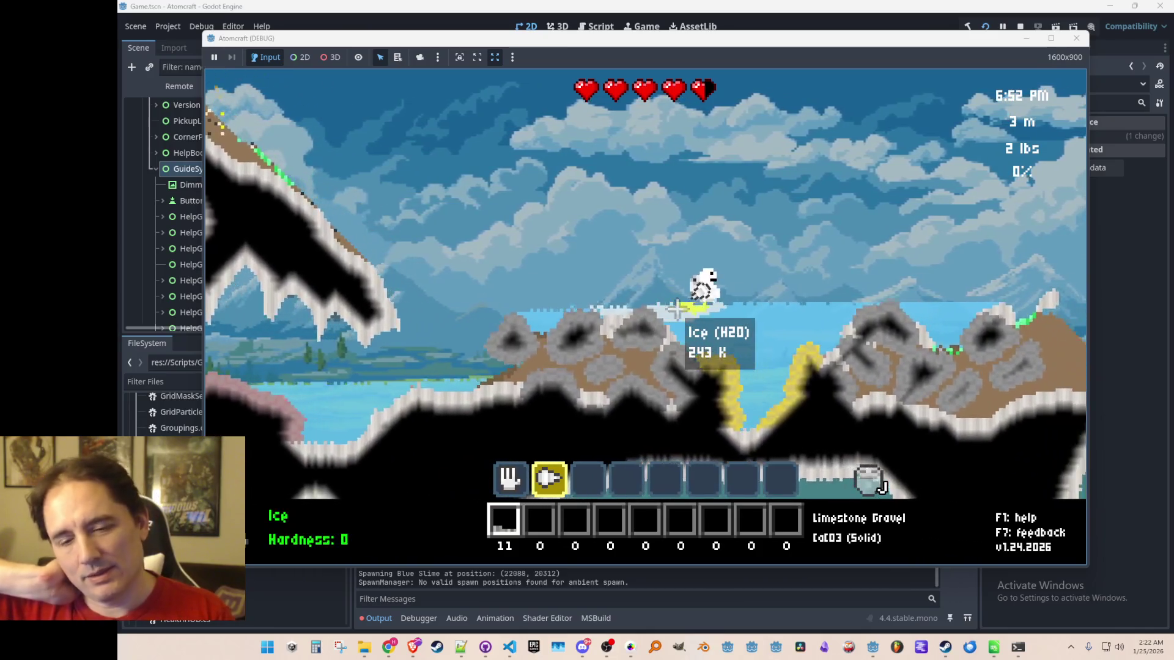
key(d)
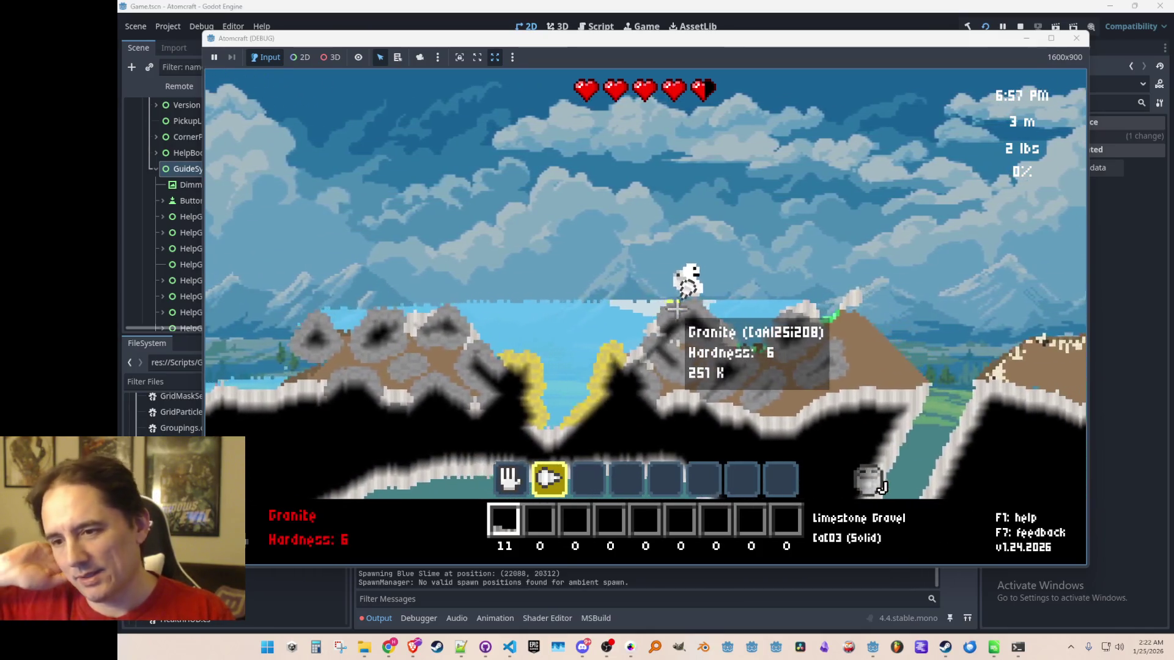
key(d)
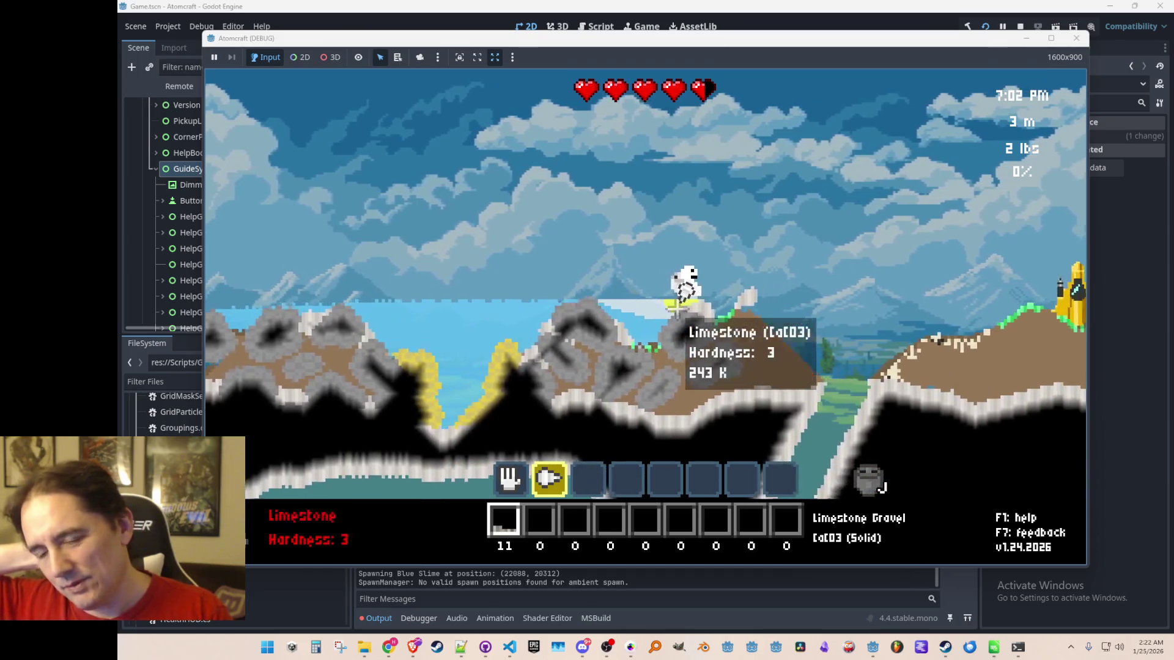
key(d)
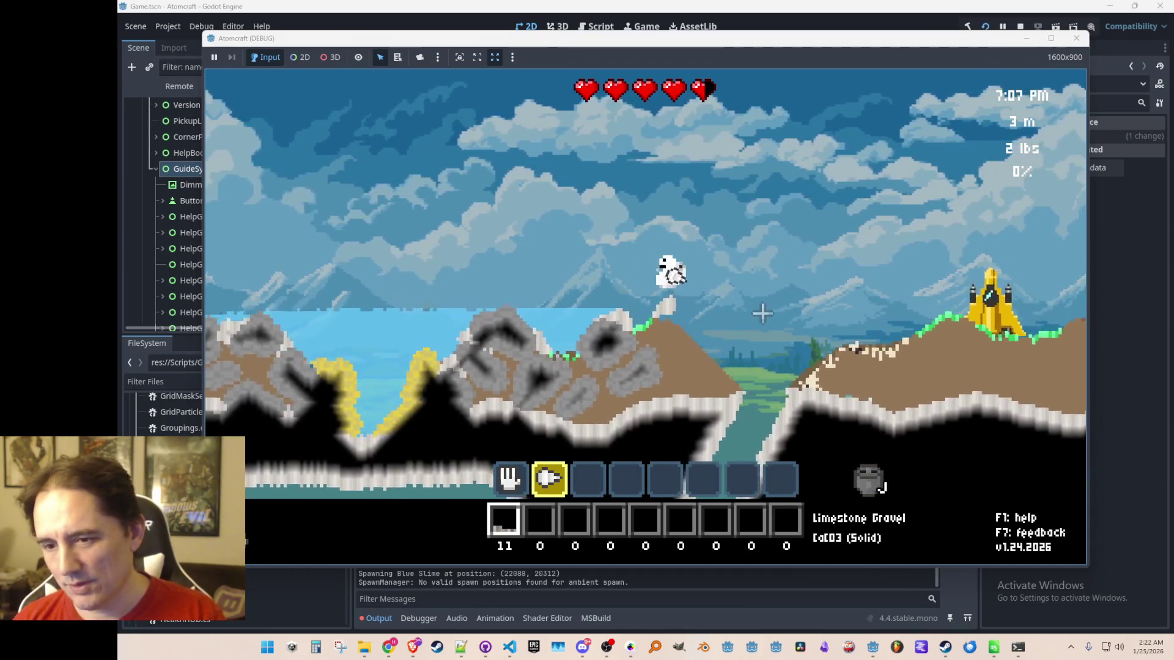
Select the hand in slot 1 and restart the game from the Godot toolbar.
key(a)
key(1)
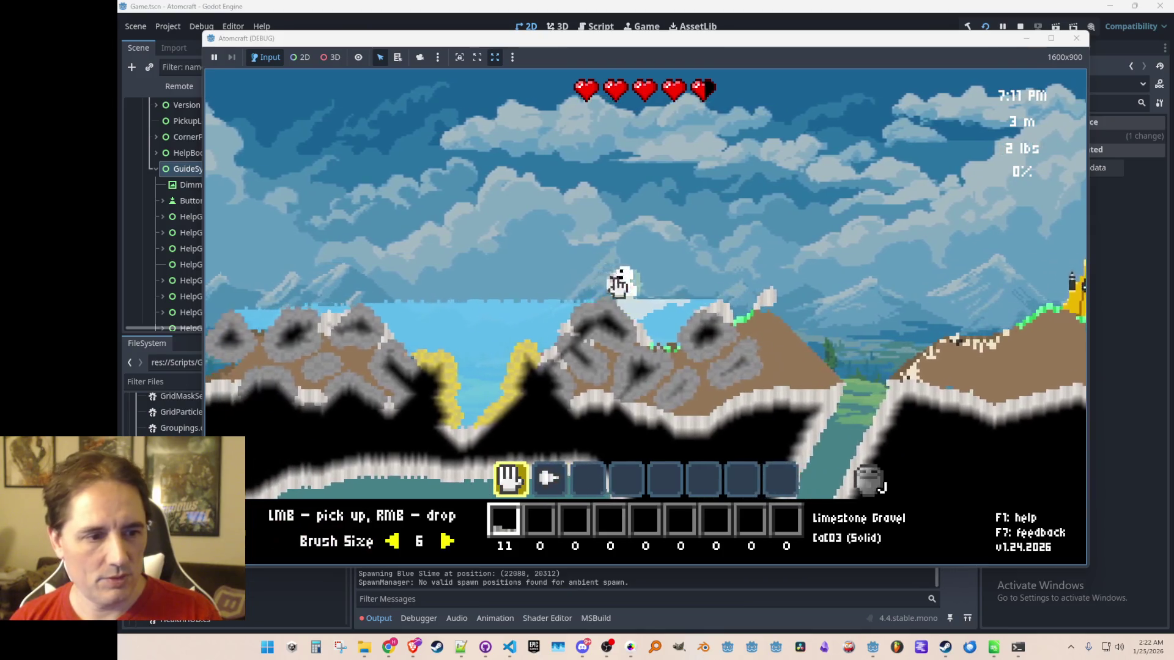
click(978, 28)
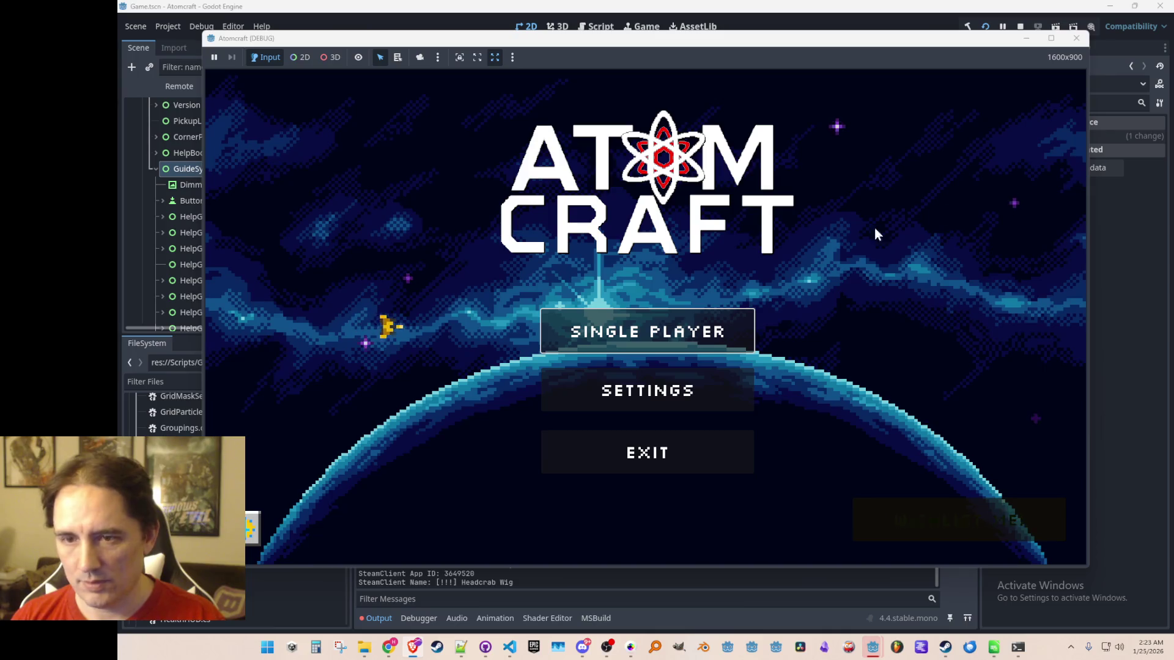
Start single player in Atomcraft, pick a player profile and load a world.
click(619, 340)
scroll(621, 296, down, 3)
scroll(622, 302, down, 3)
scroll(622, 313, up, 3)
scroll(635, 320, up, 4)
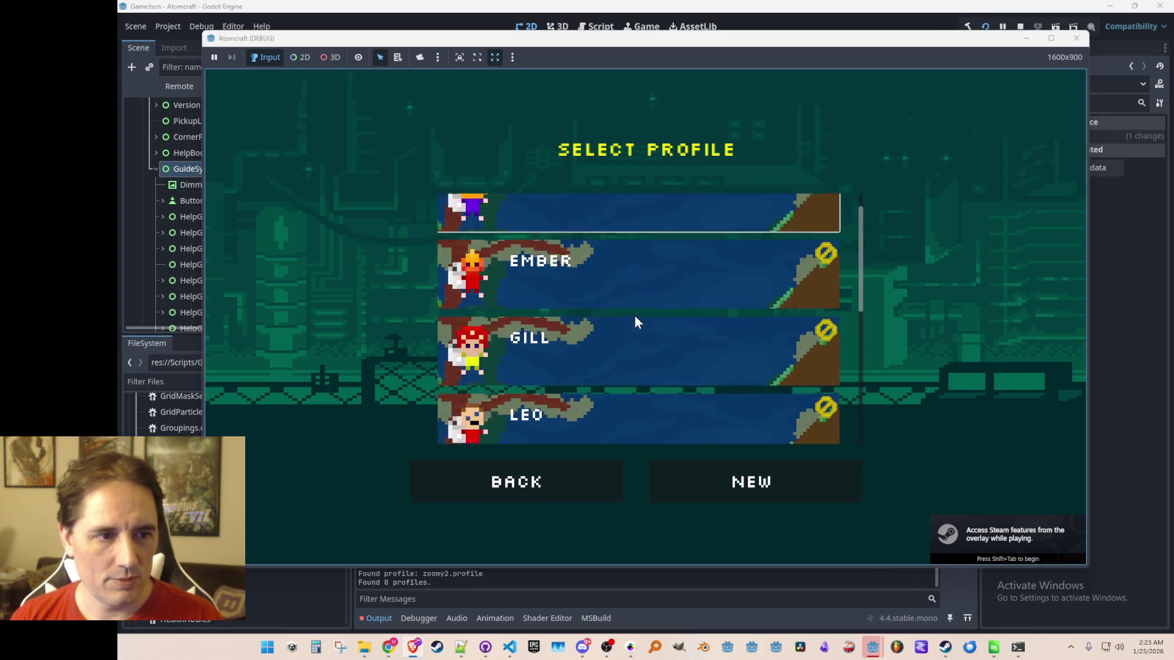
scroll(635, 317, down, 4)
scroll(636, 316, up, 1)
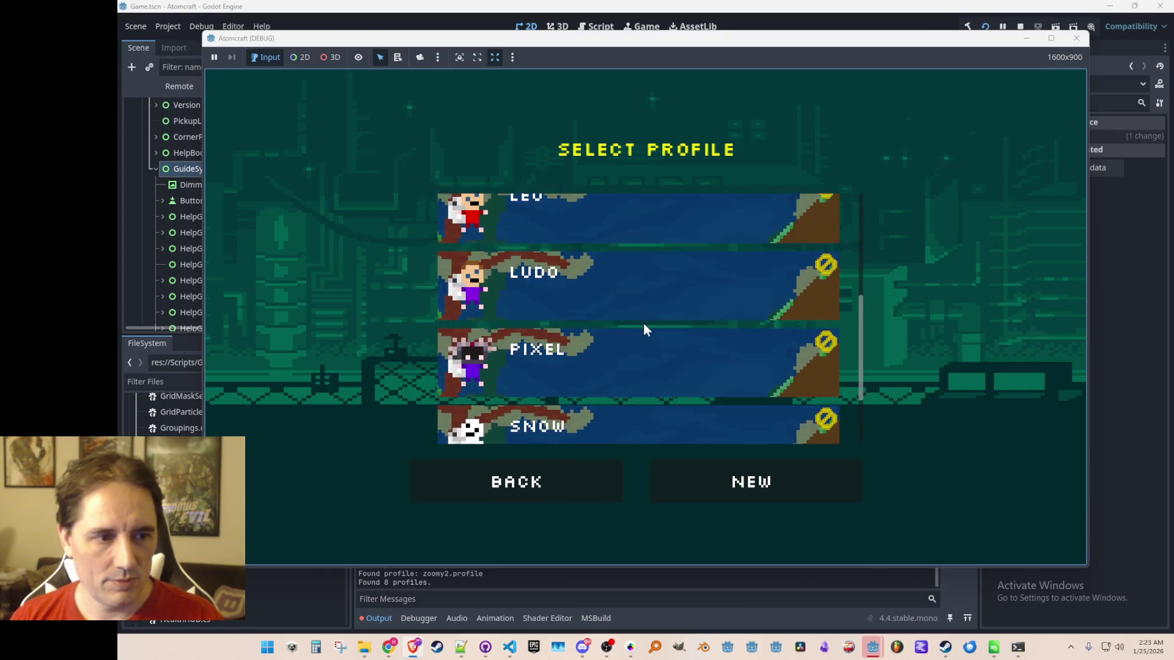
scroll(673, 333, up, 1)
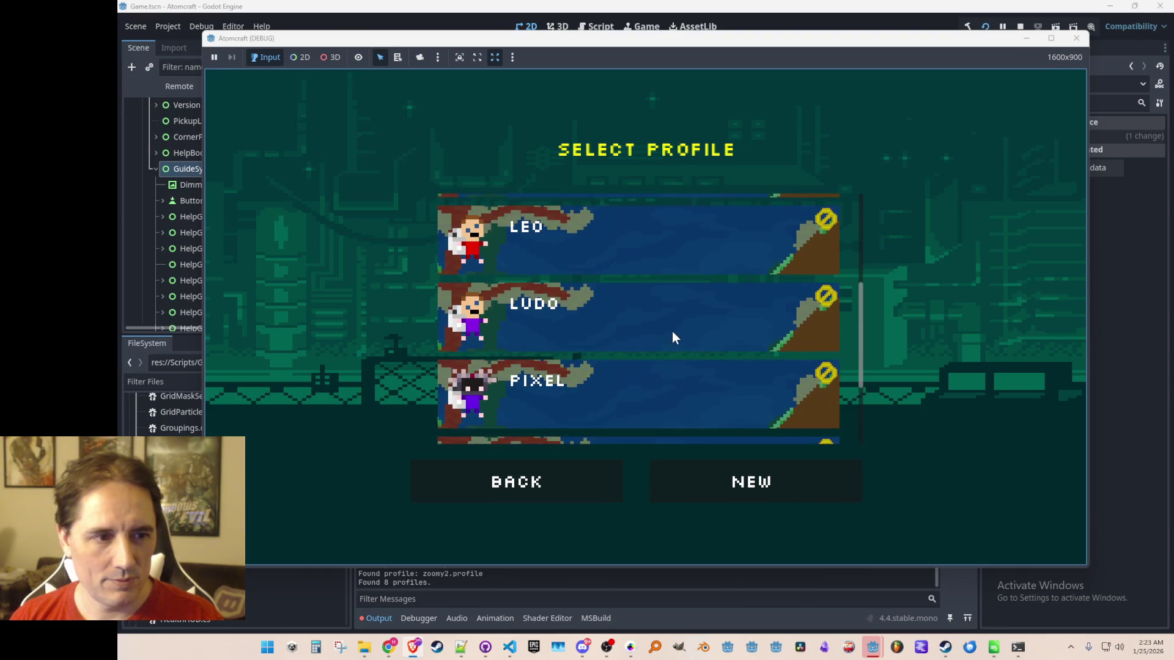
click(673, 333)
click(678, 304)
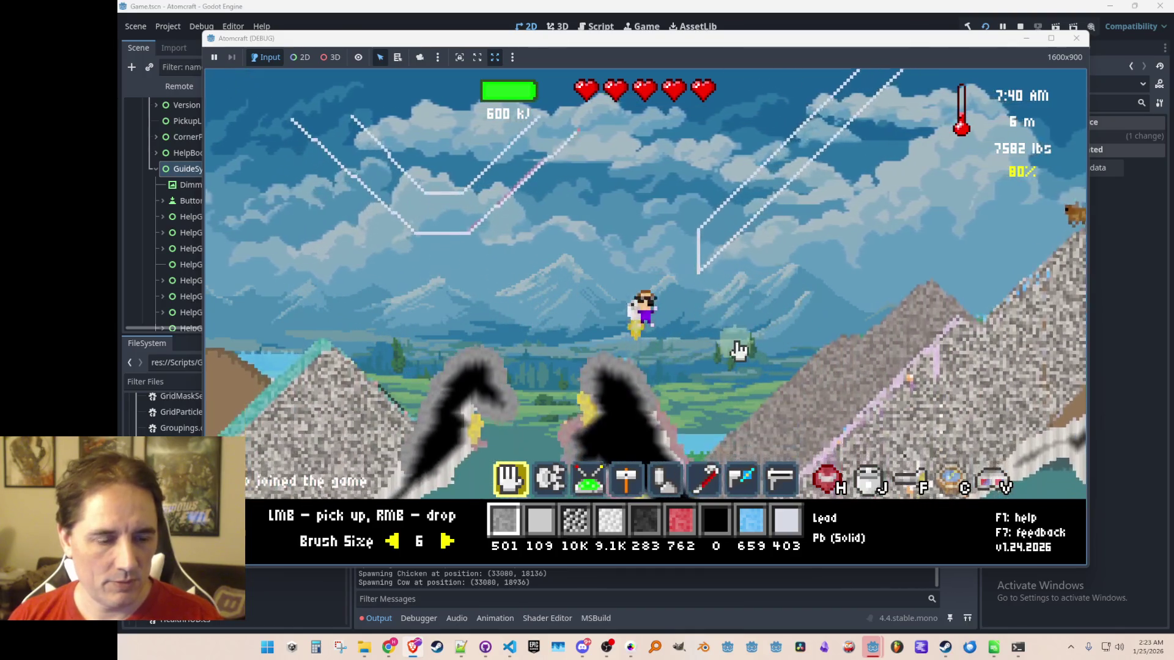
Put the 81 Cassiterite from the materials inventory into the first hotbar slot.
key(j)
scroll(590, 312, down, 5)
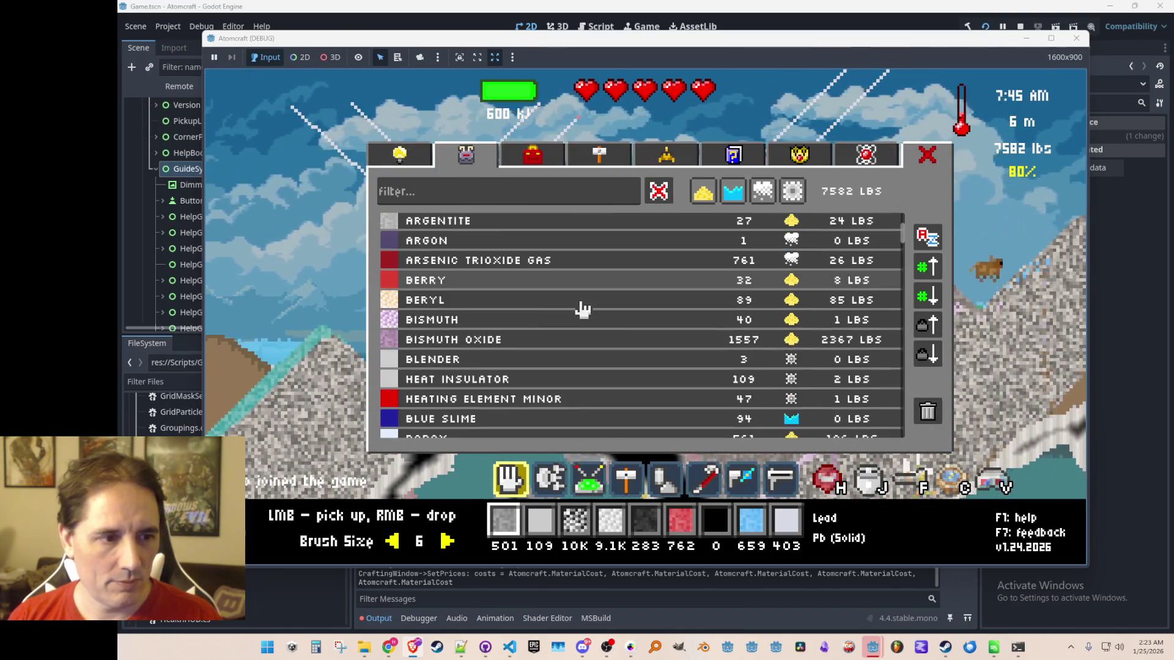
scroll(583, 310, down, 3)
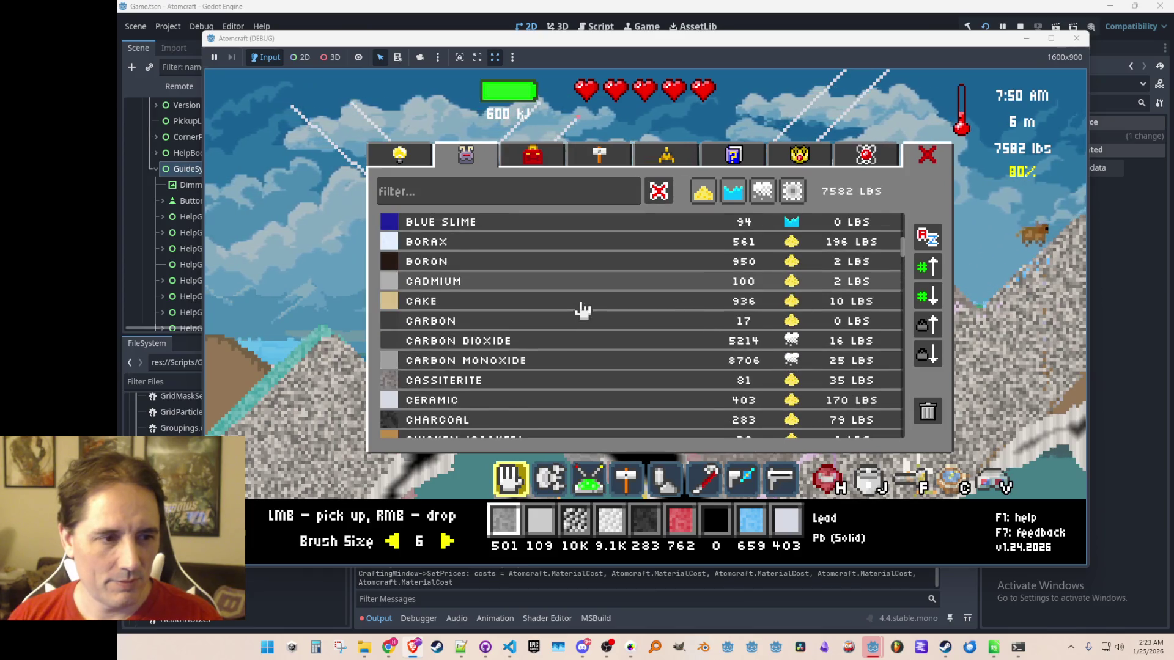
scroll(583, 310, down, 4)
click(587, 241)
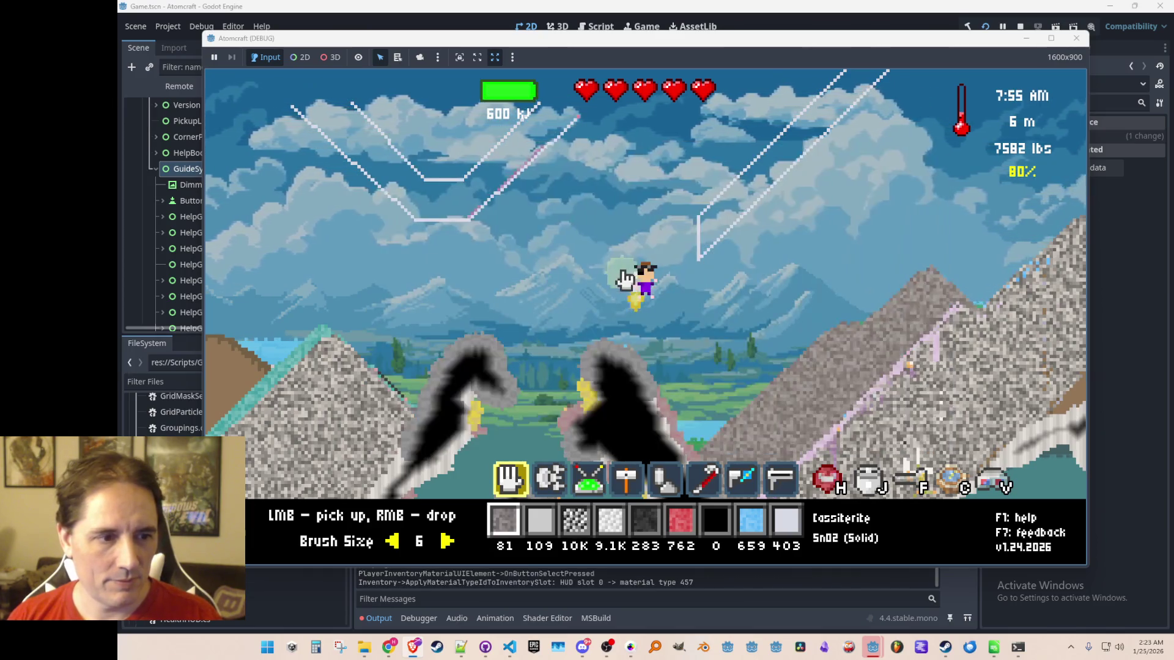
View the Controls and Audio settings, resume play, and drop Cassiterite onto the V-shaped ledge.
key(Escape)
click(621, 403)
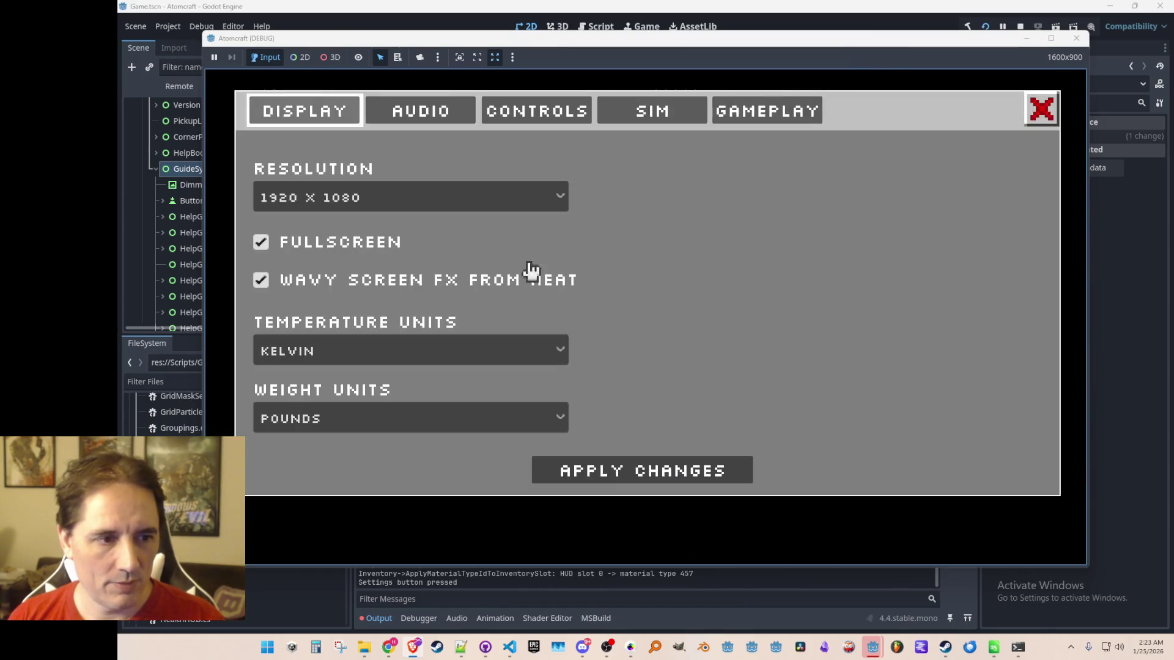
click(517, 117)
click(421, 112)
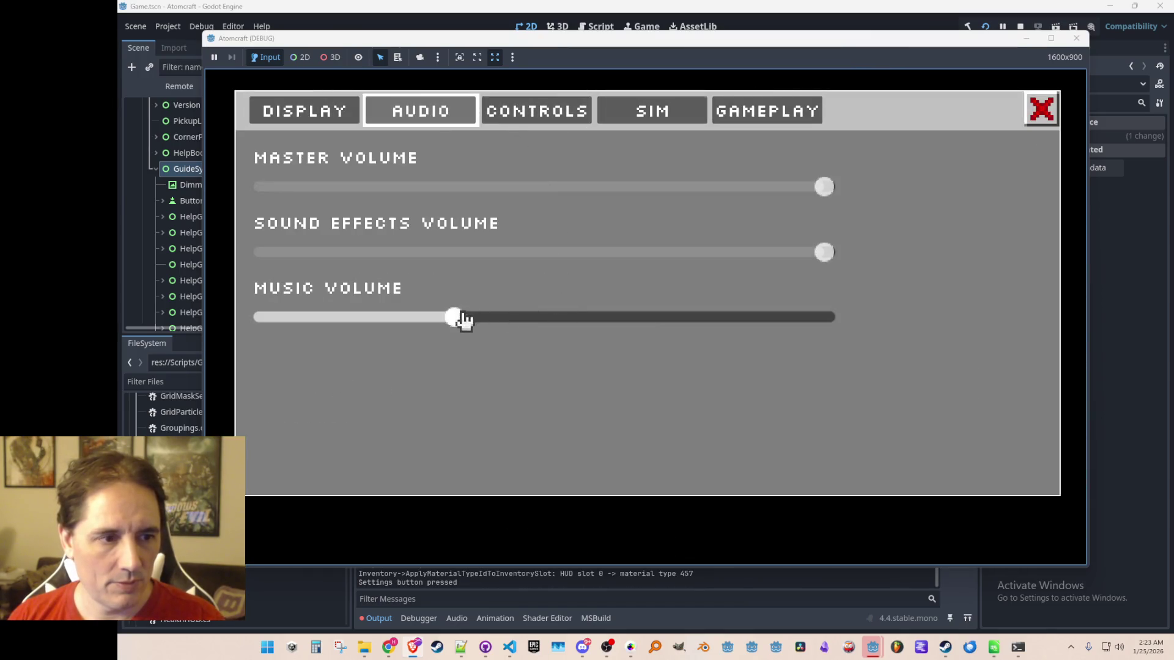
key(Escape)
key(Escape)
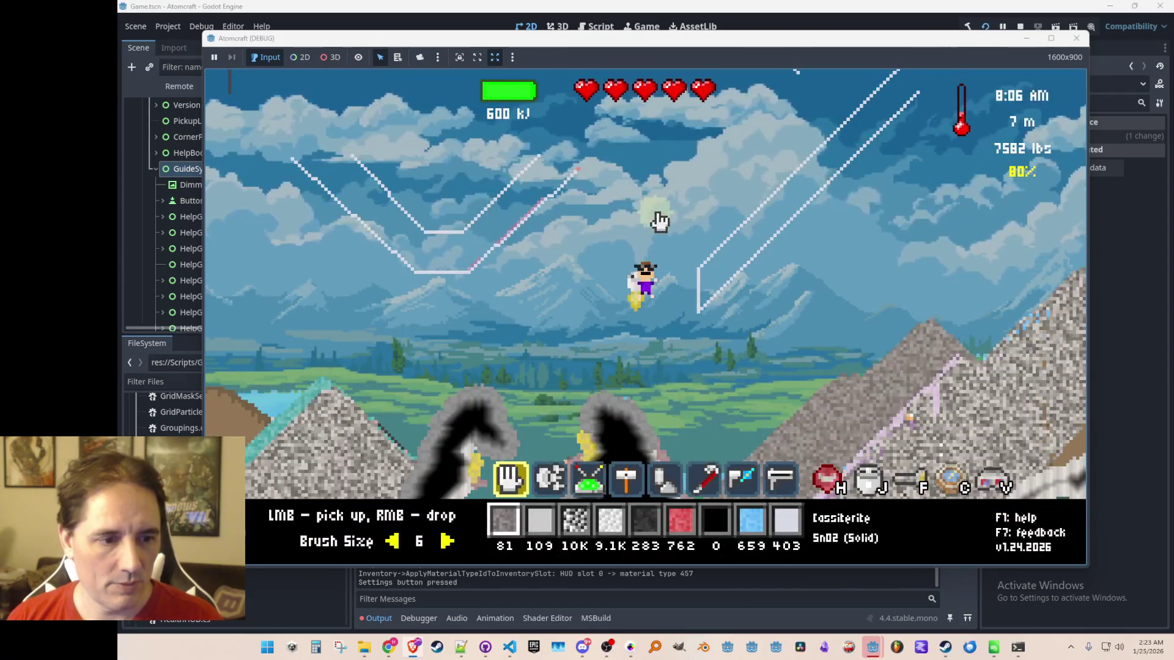
right_click(459, 180)
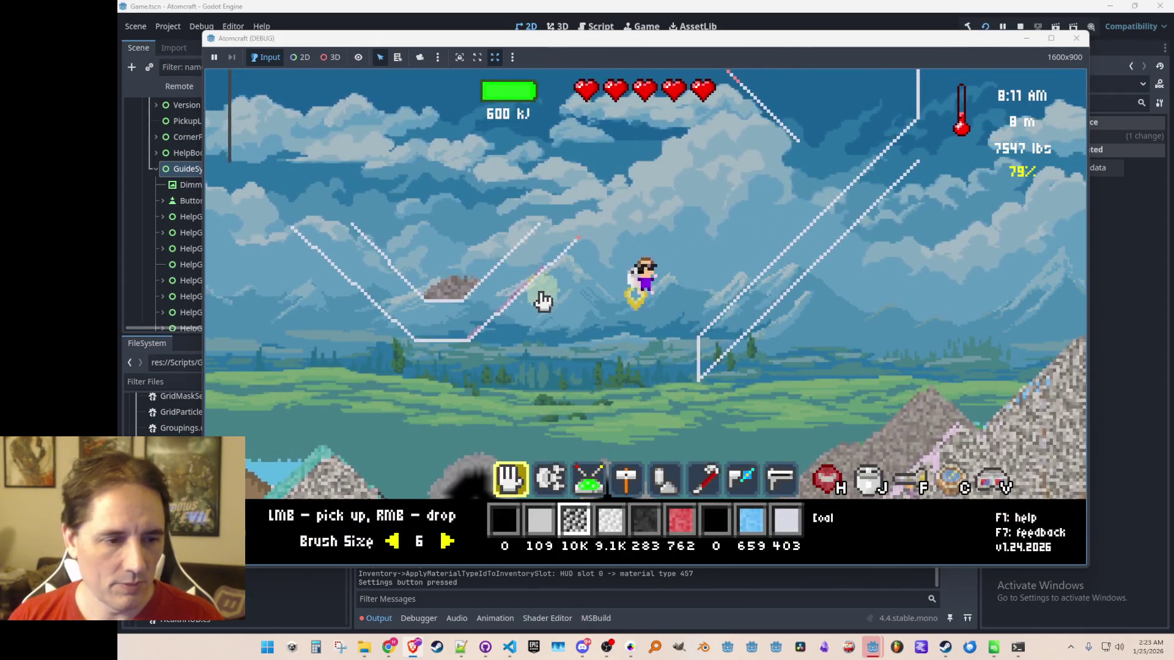
Shrink the brush from 6 to 4 and pour coal along the V-shaped ledge.
key(Left)
key(Left)
mouse_move(509, 279)
mouse_down()
mouse_move(452, 343)
mouse_move(389, 308)
mouse_up()
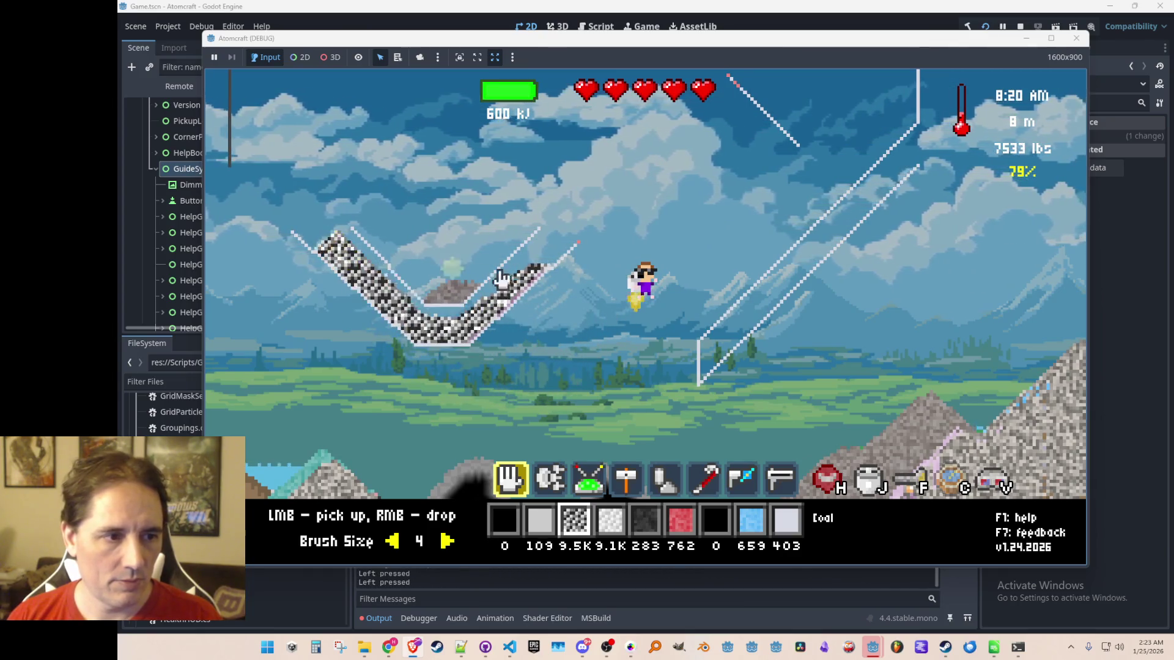
scroll(558, 288, up, 3)
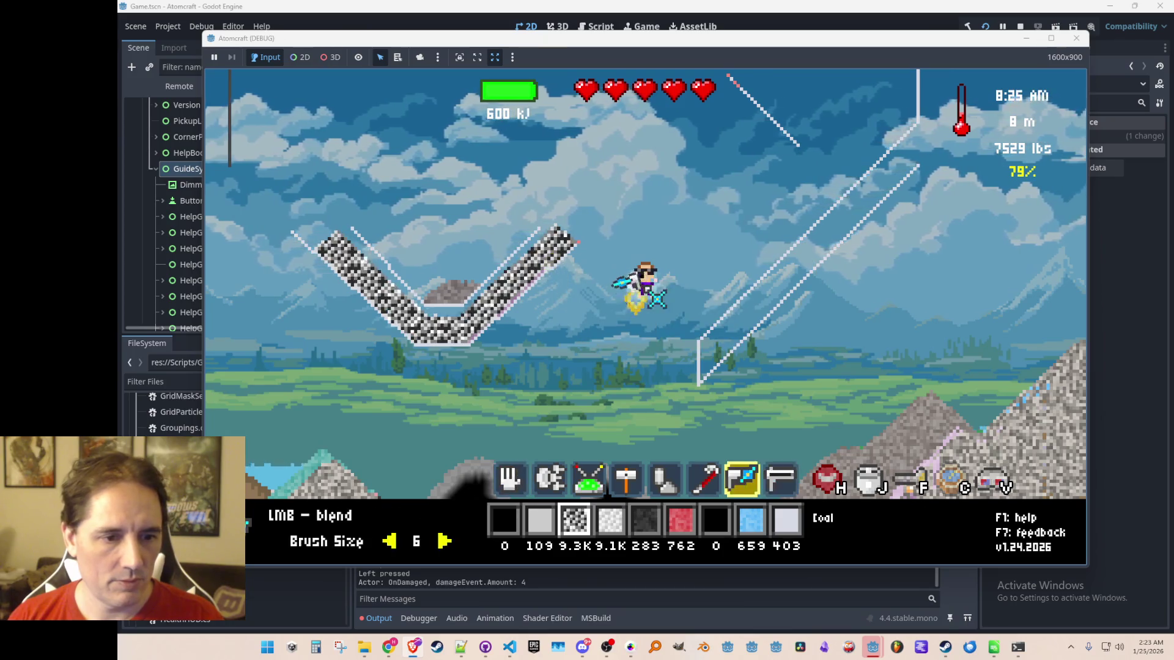
scroll(558, 288, down, 2)
Fly up with the jetpack and fire the heat beam at the filled ledge.
key(w)
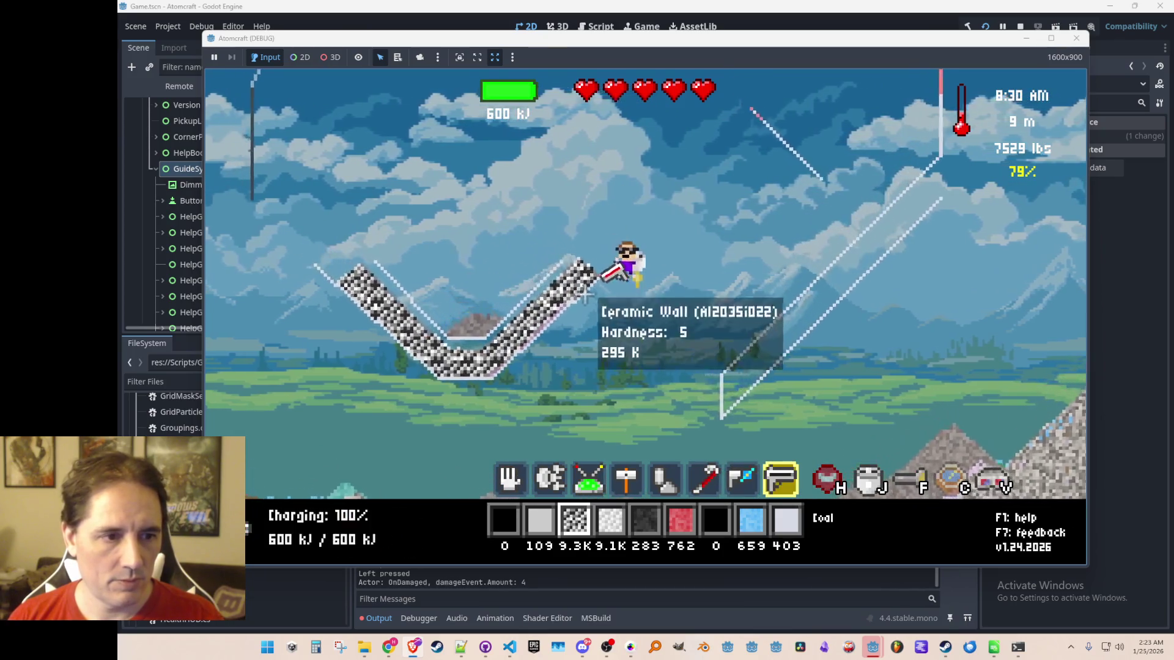
key(a)
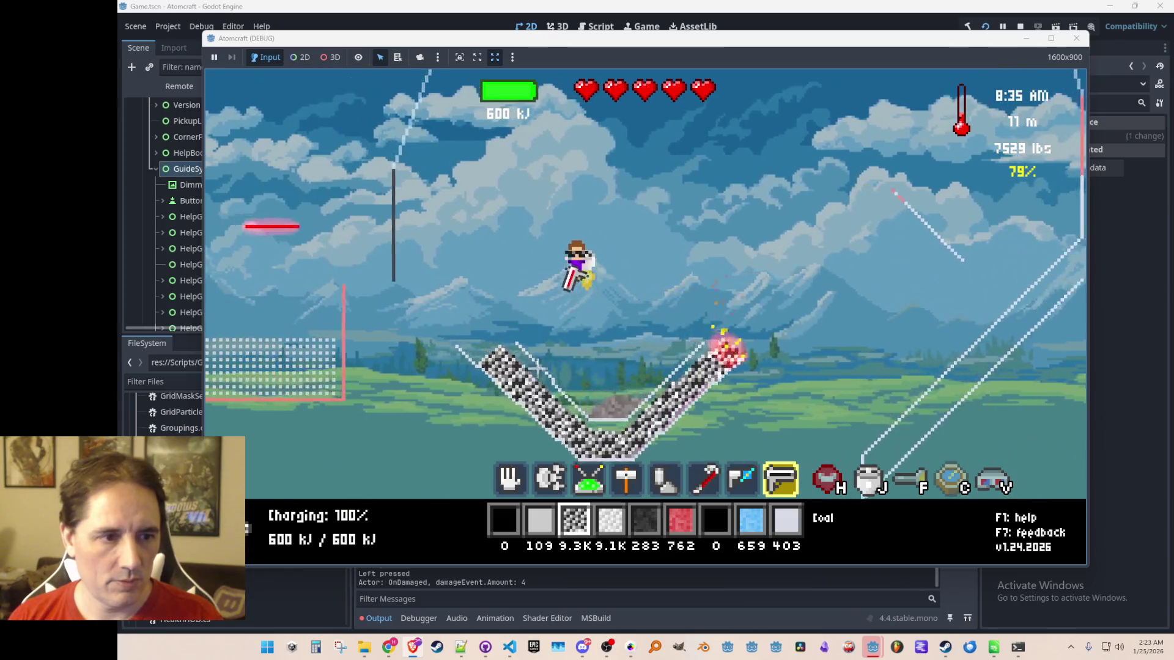
click(679, 403)
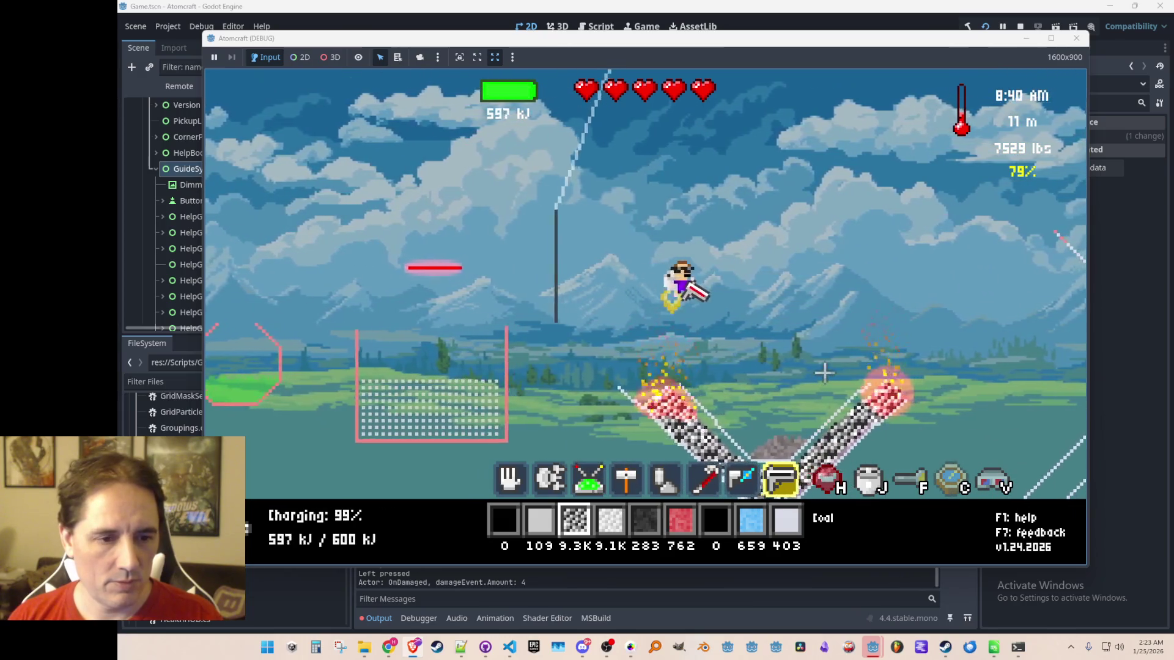
Browse the materials inventory, then close it to check the heated ledge.
key(i)
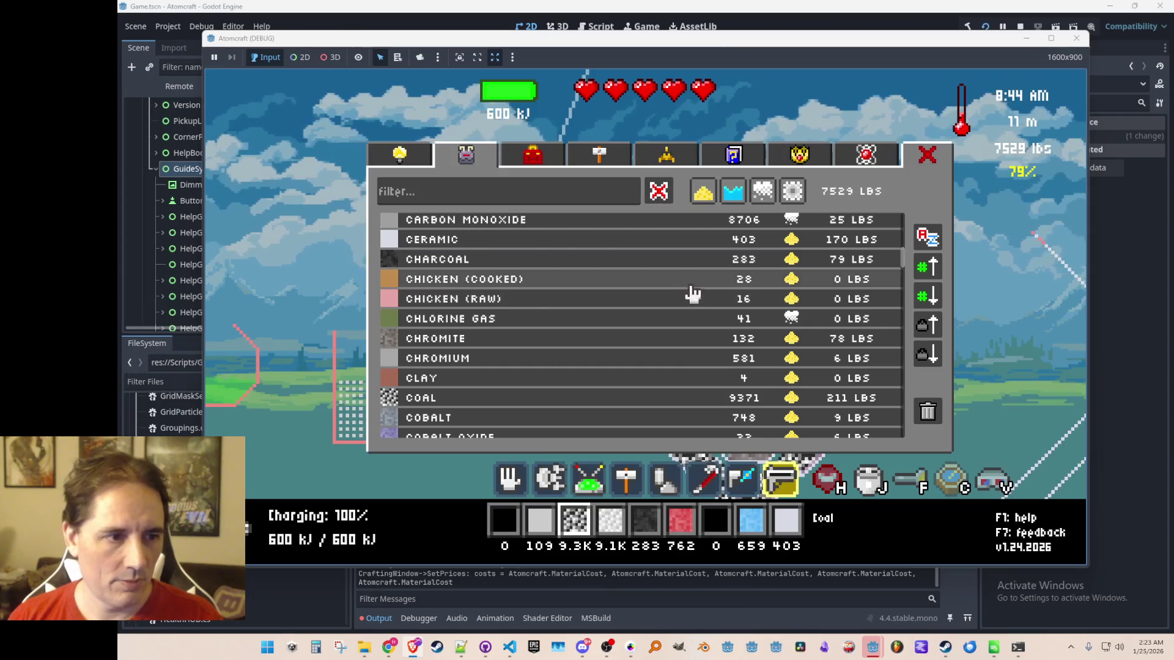
scroll(660, 318, down, 1)
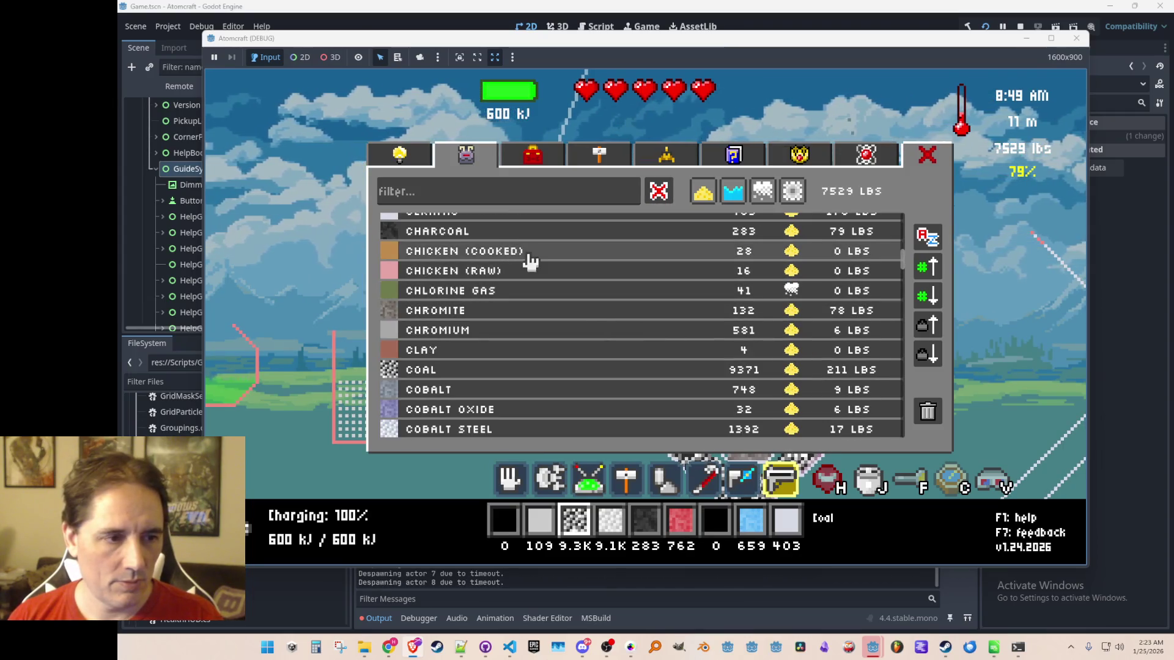
scroll(560, 312, down, 1)
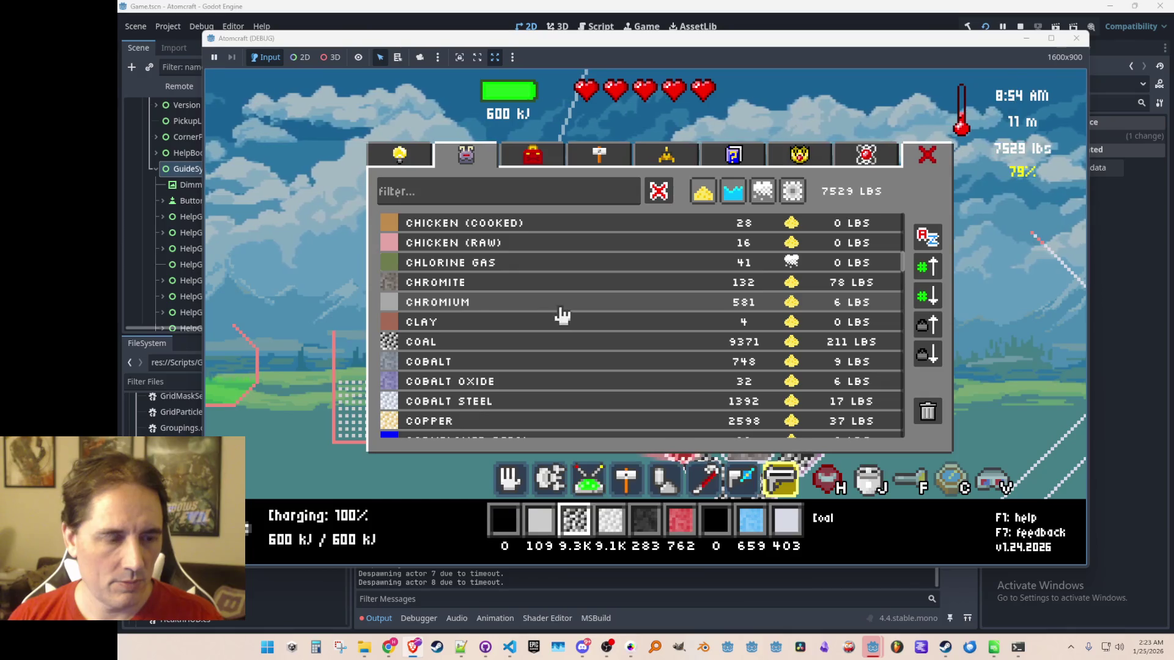
scroll(554, 283, down, 4)
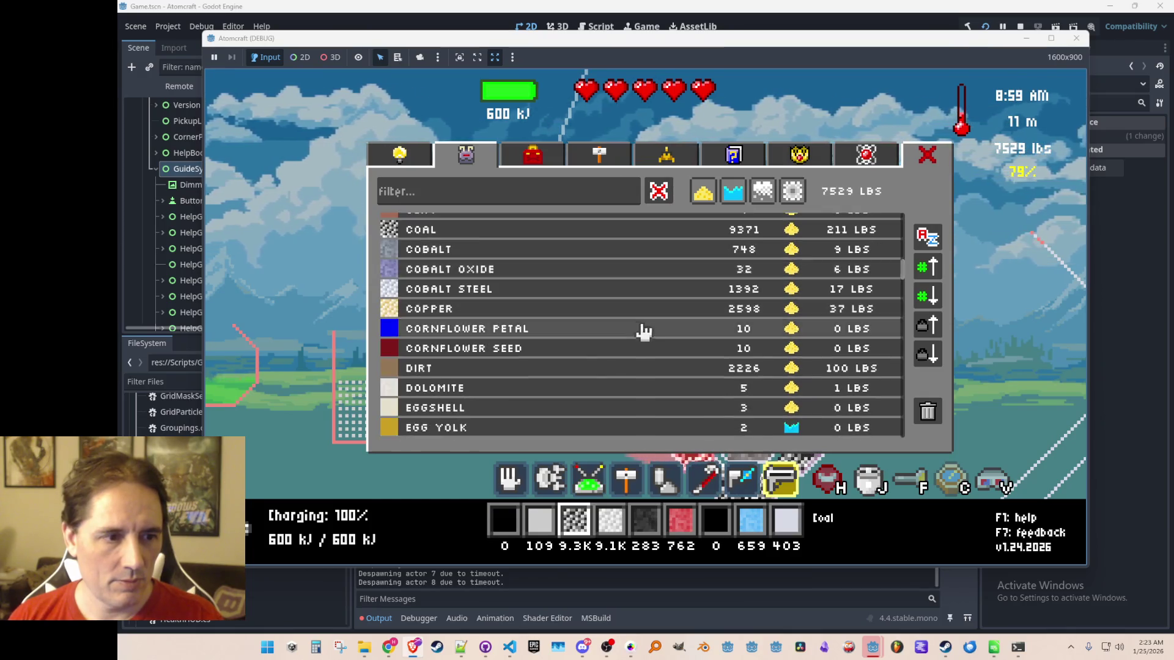
key(i)
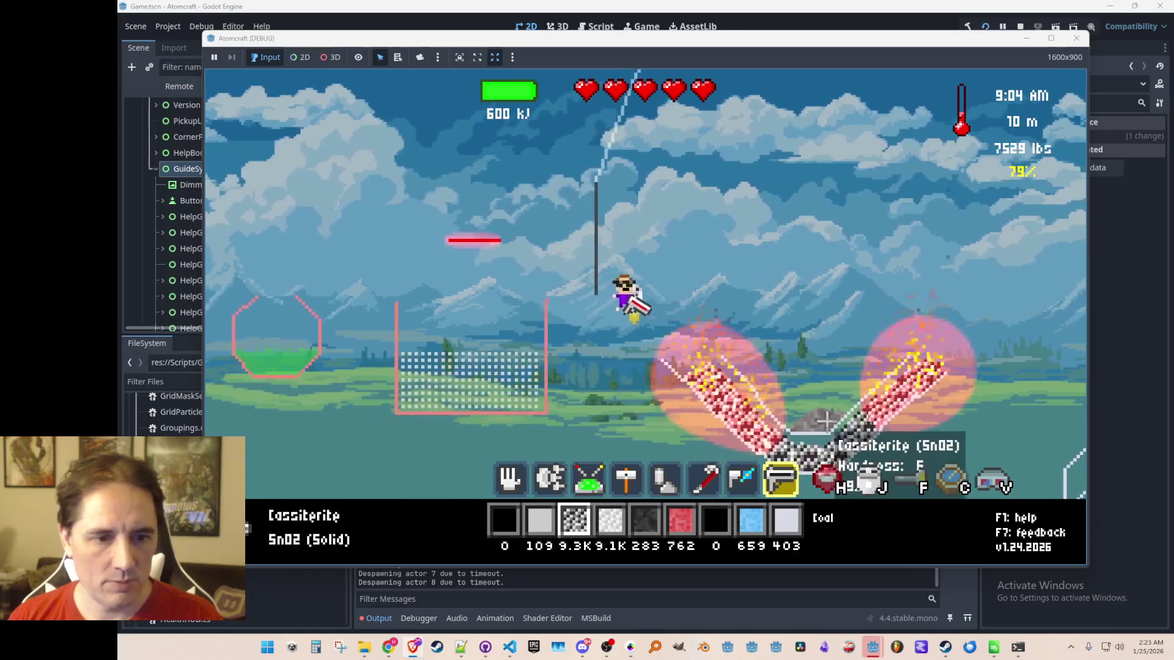
Assign Falling Snow to the third hotbar slot, after trying Fallen Leaf, and close the inventory.
key(i)
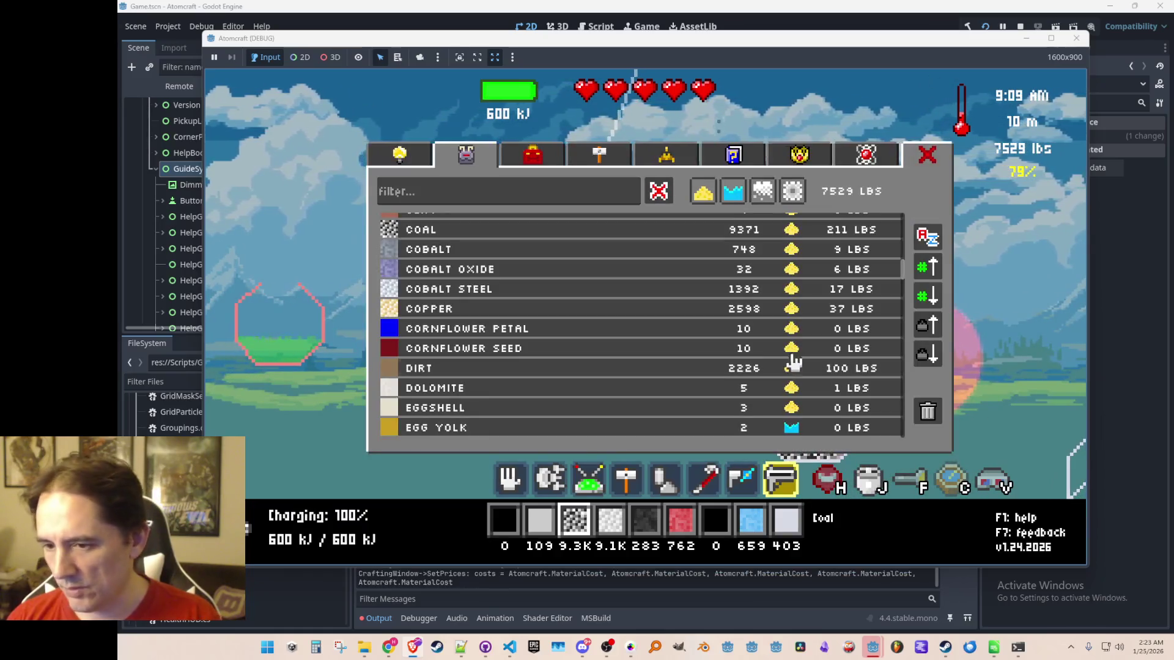
scroll(690, 353, down, 5)
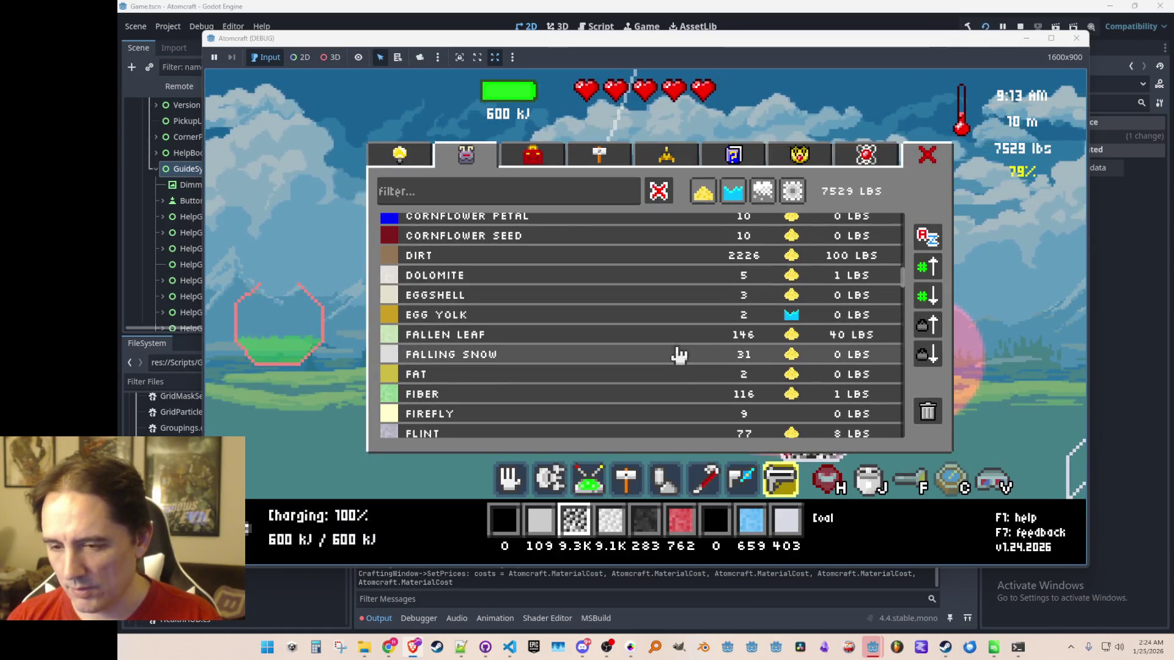
click(608, 309)
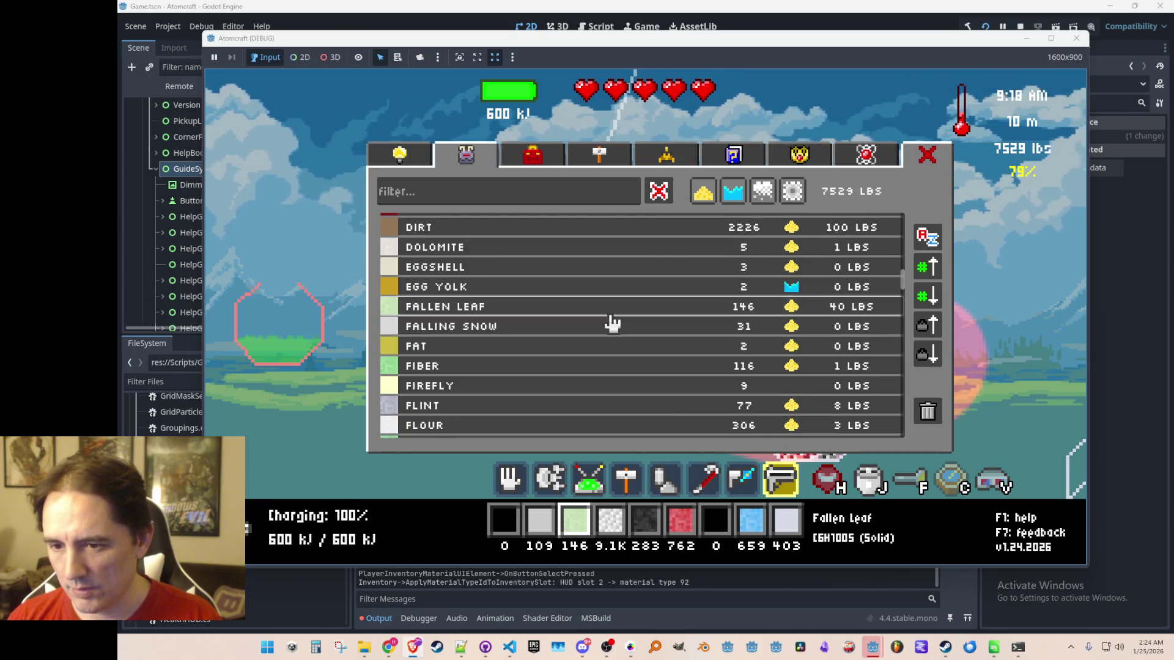
scroll(608, 324, down, 2)
scroll(613, 323, down, 1)
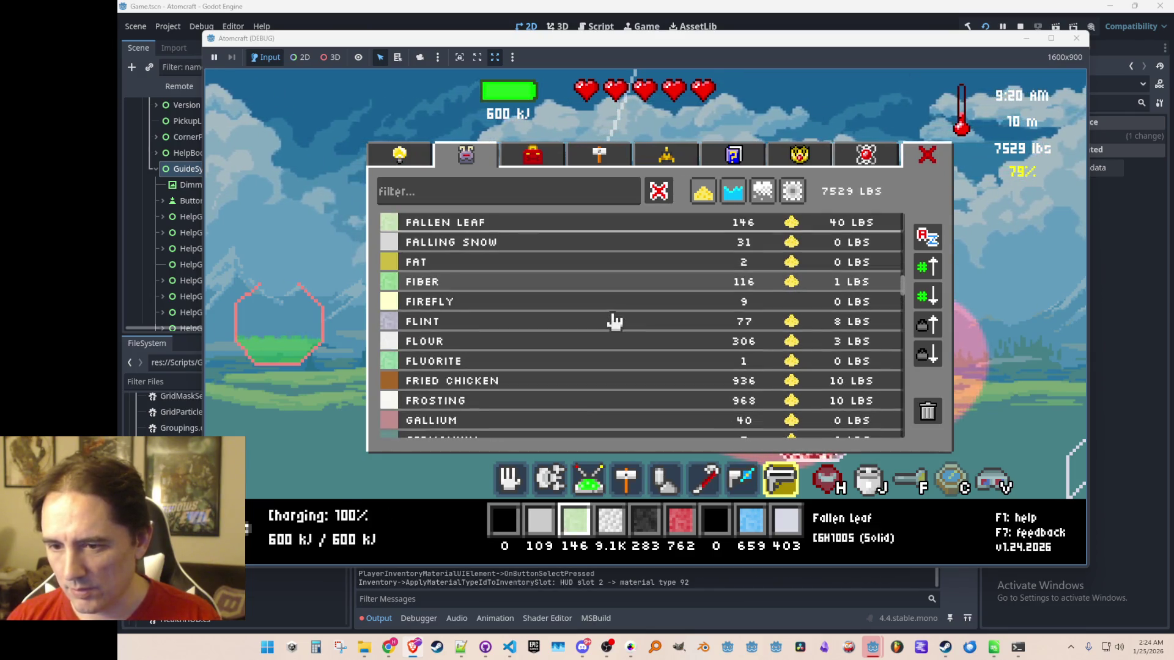
click(555, 245)
key(Escape)
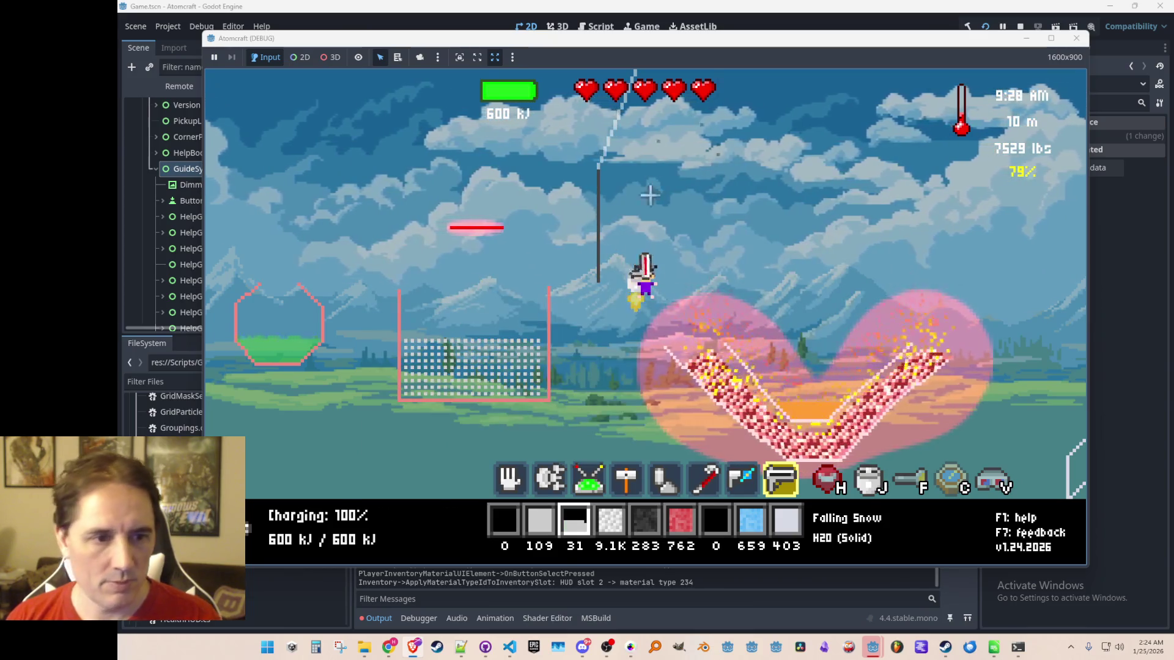
Drop falling snow on the ledge, then with an 8-size pick-up brush scoop away water and steam.
click(813, 170)
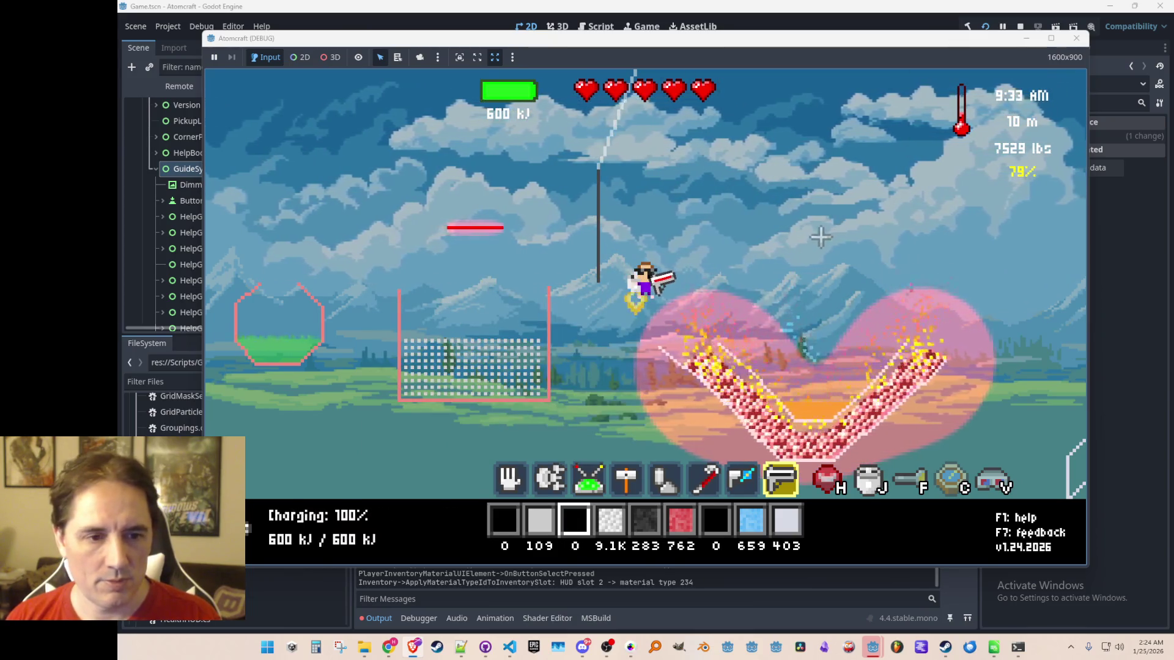
key(1)
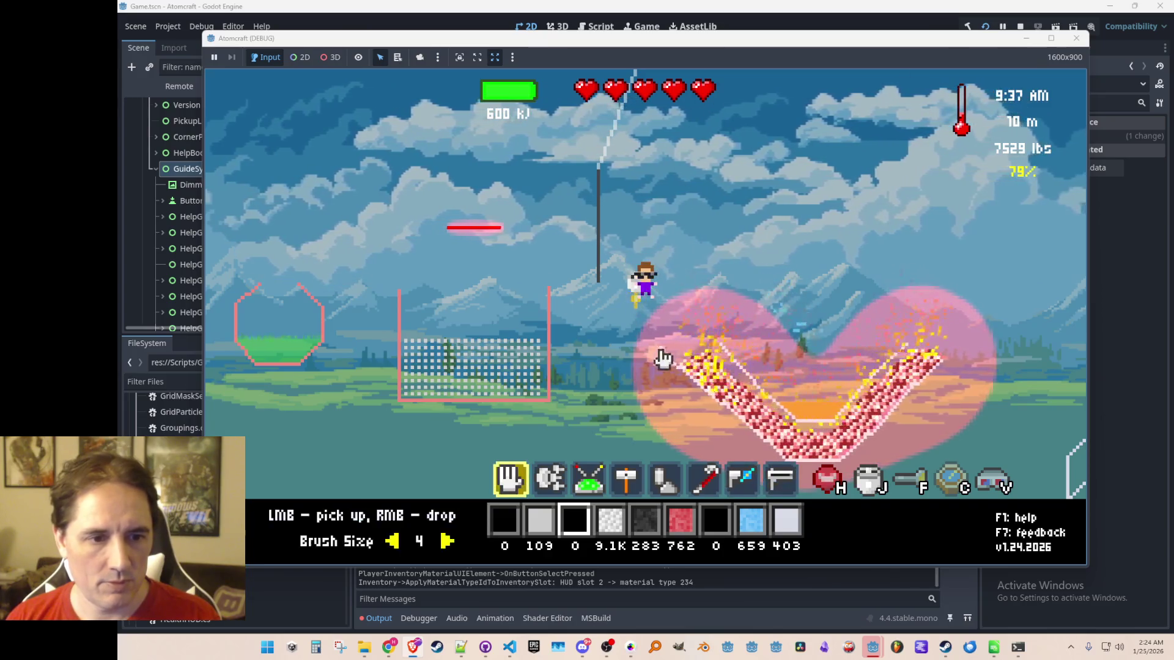
key(Right)
key(Right)
drag(779, 310, 817, 350)
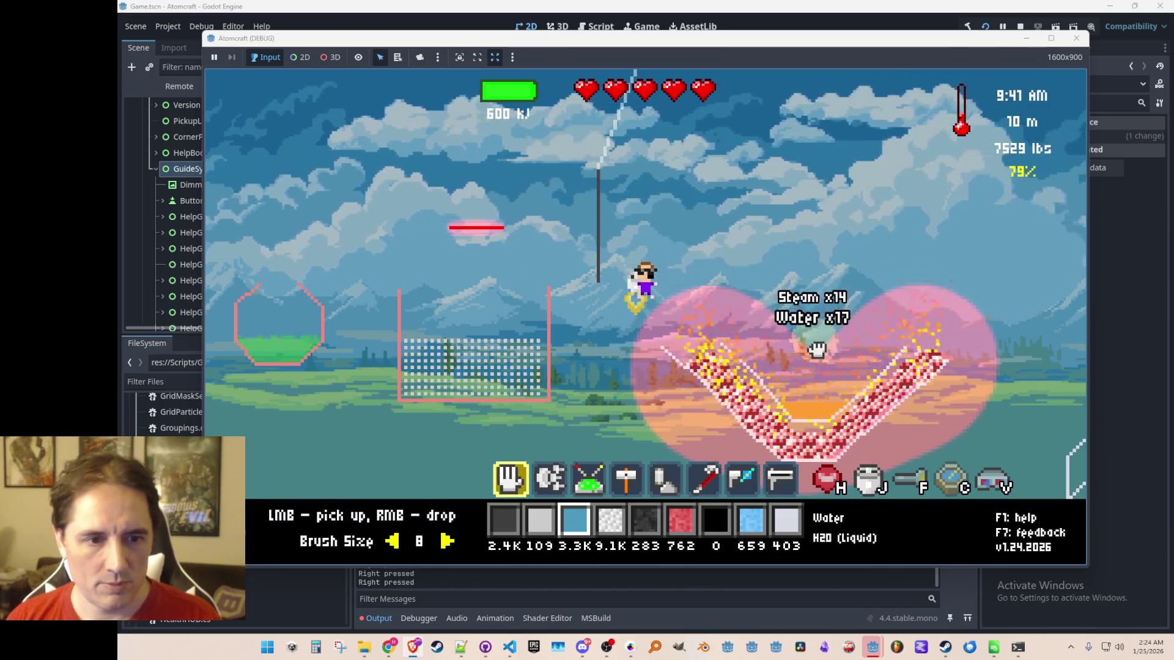
Pick up the molten tin pool, drop it into the box, and collect the solidified tin.
click(817, 413)
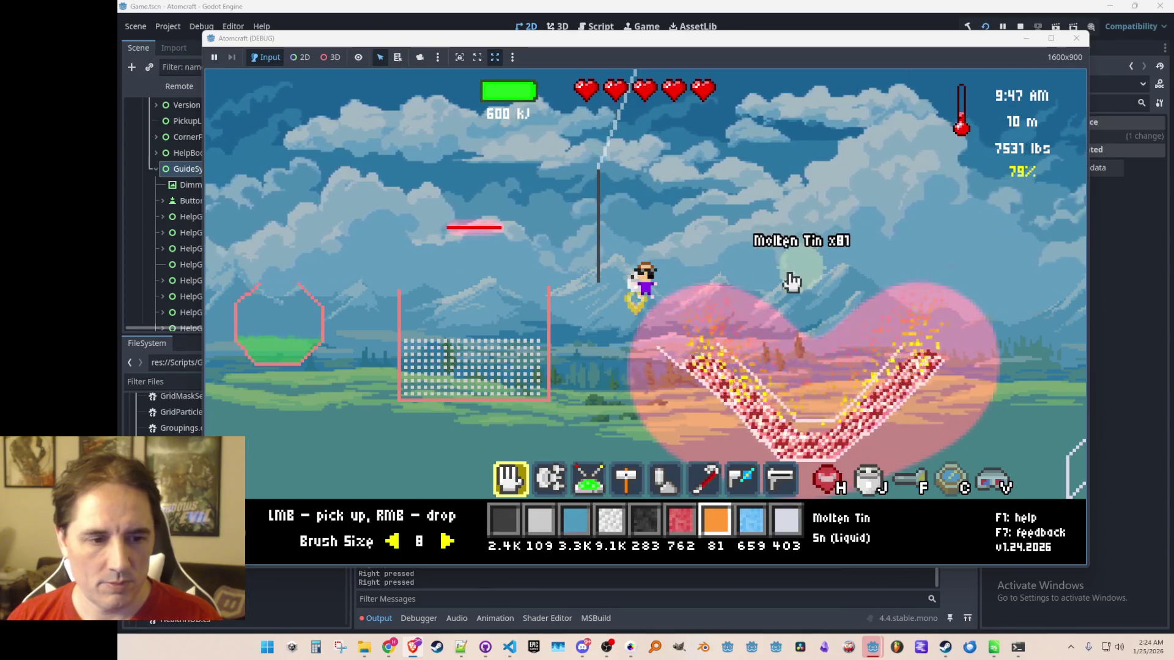
right_click(452, 275)
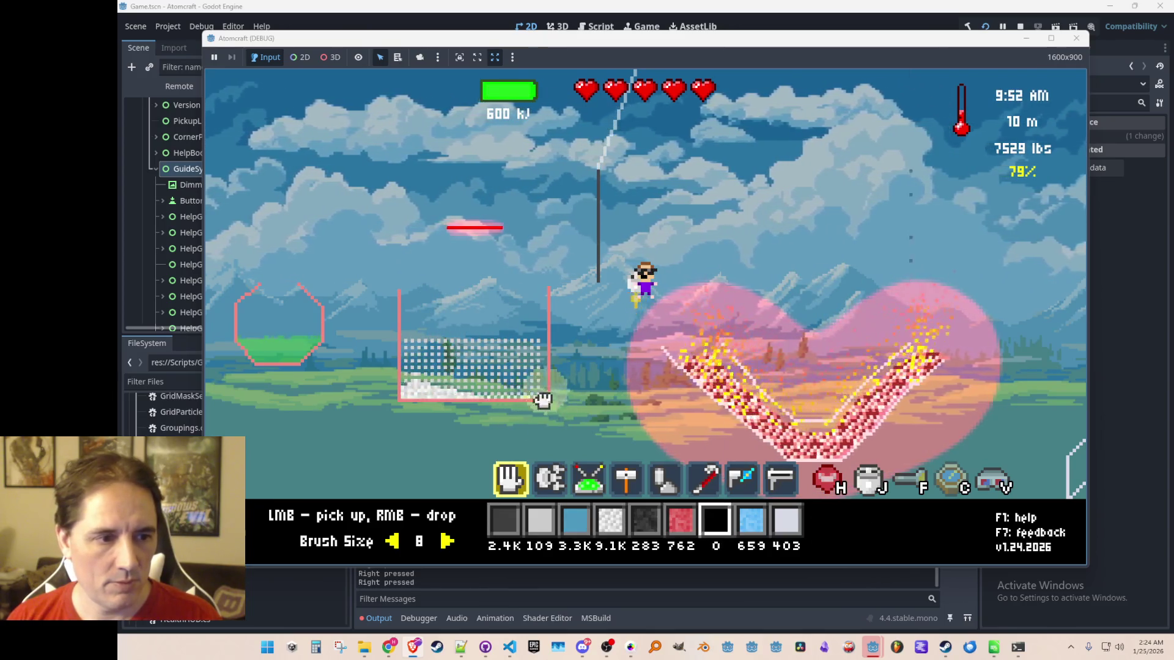
drag(546, 398, 401, 398)
Scroll through the materials inventory, close it, and move the character right.
key(i)
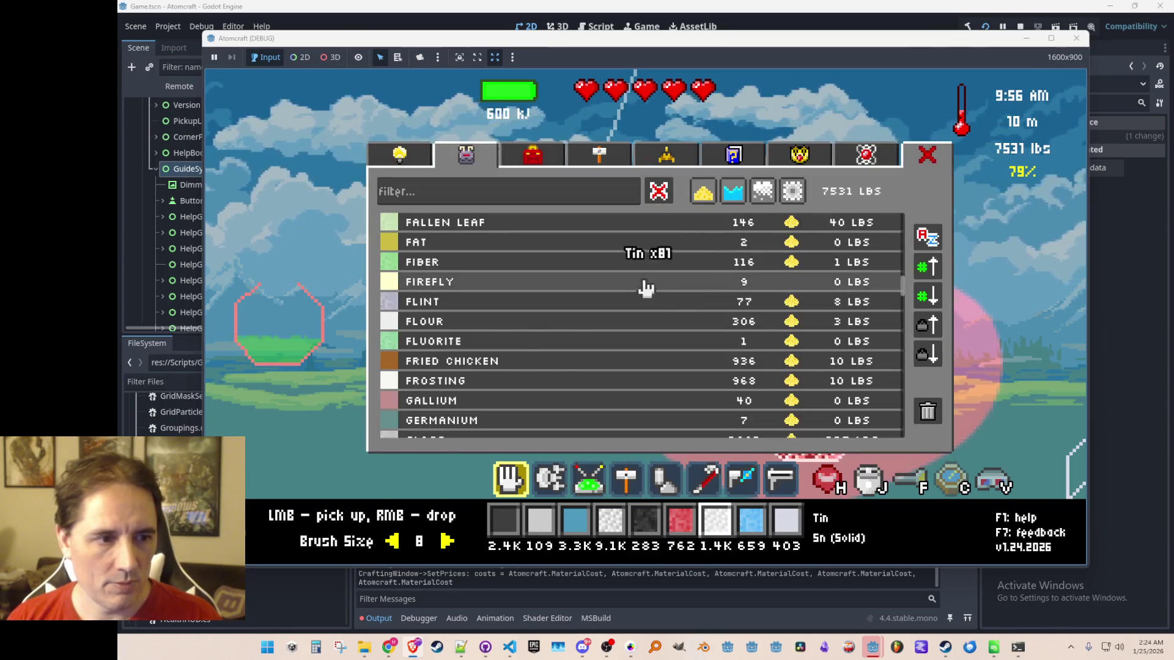
scroll(649, 287, down, 4)
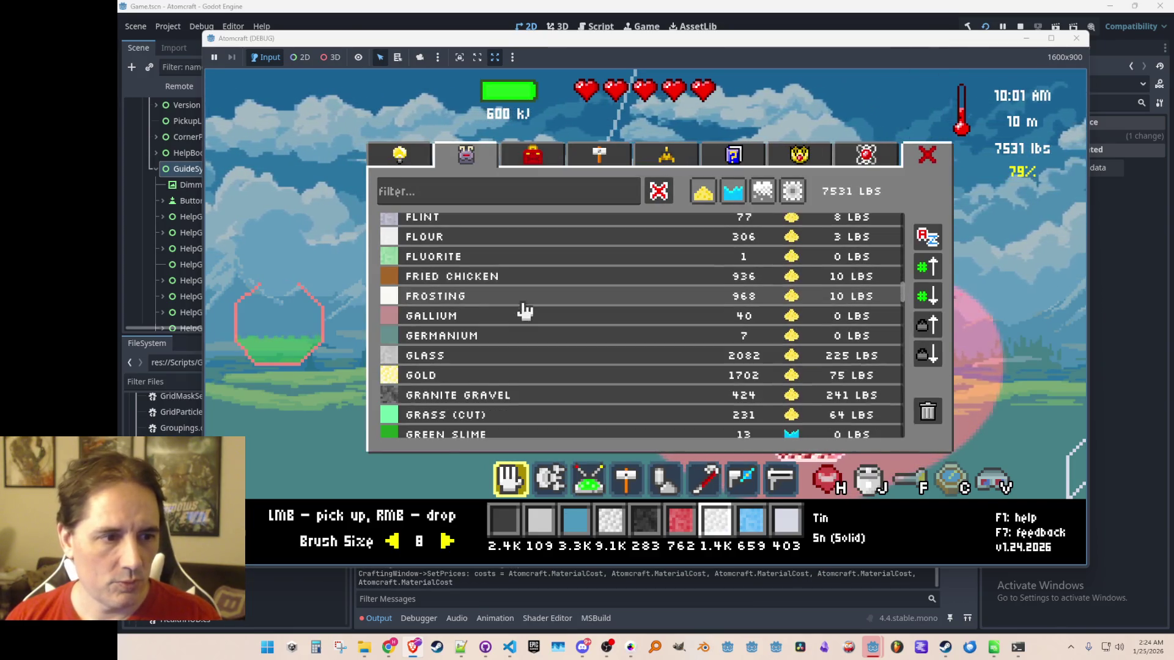
scroll(482, 301, down, 3)
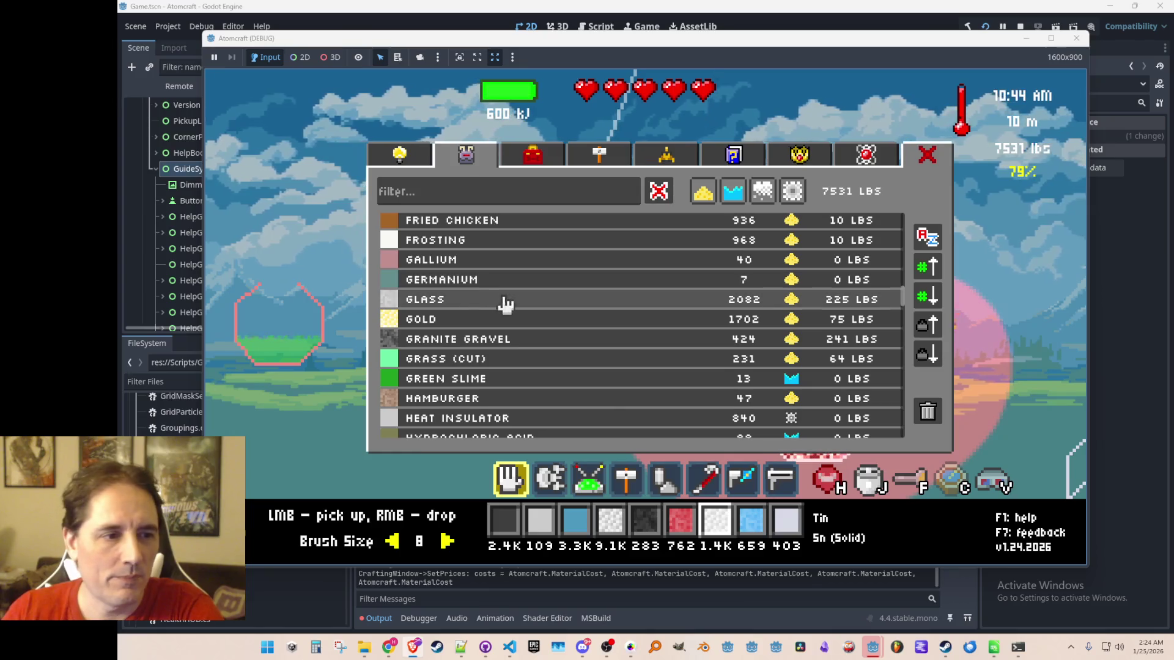
scroll(508, 318, down, 3)
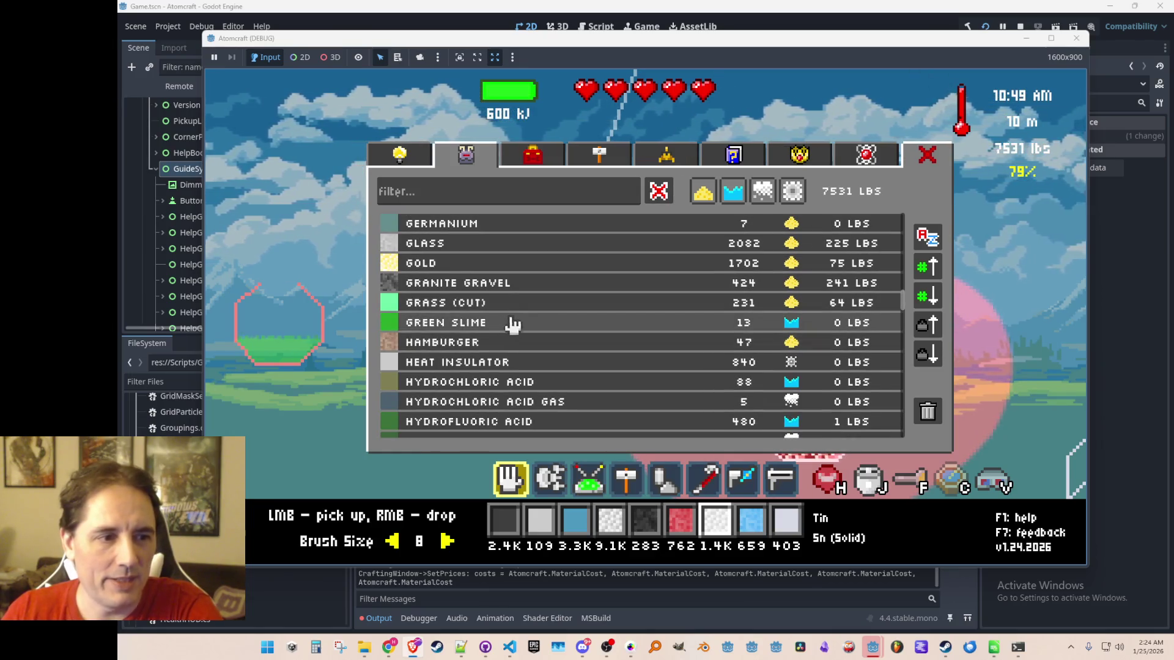
scroll(514, 324, down, 2)
scroll(526, 340, down, 4)
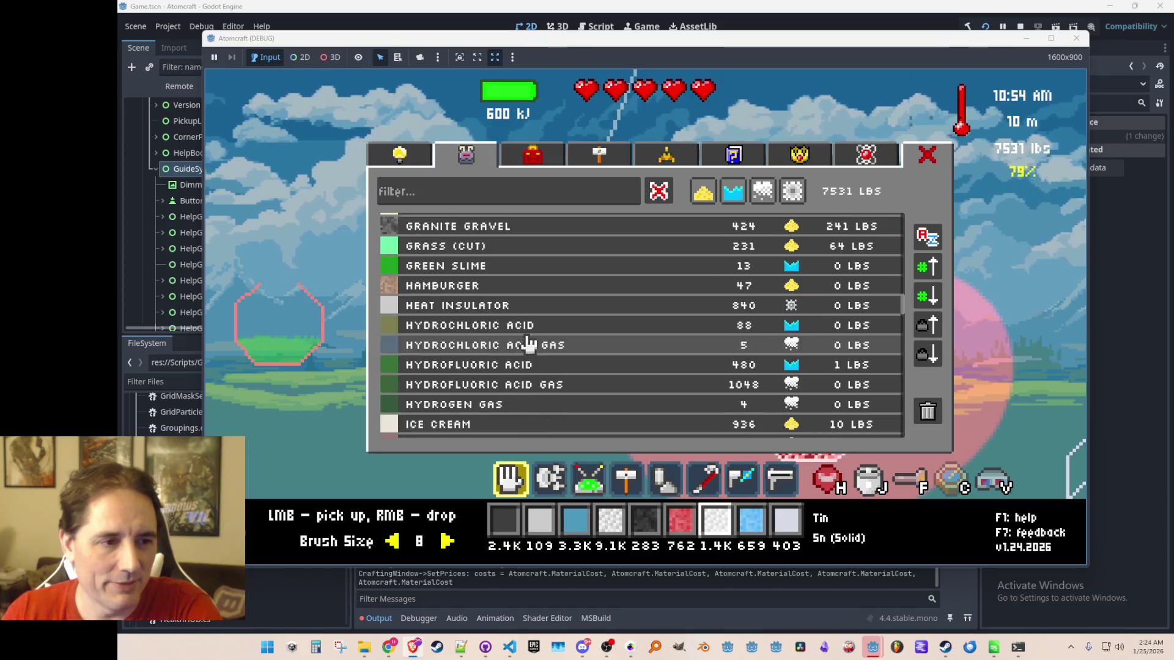
scroll(554, 333, down, 4)
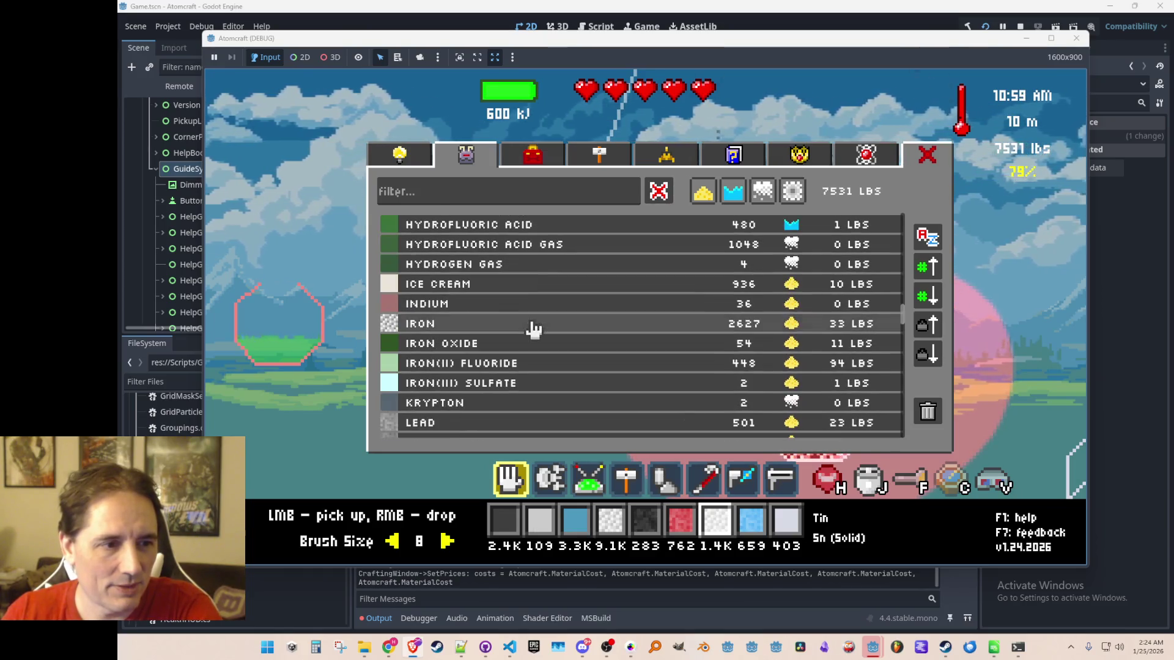
scroll(538, 328, down, 1)
scroll(526, 324, down, 2)
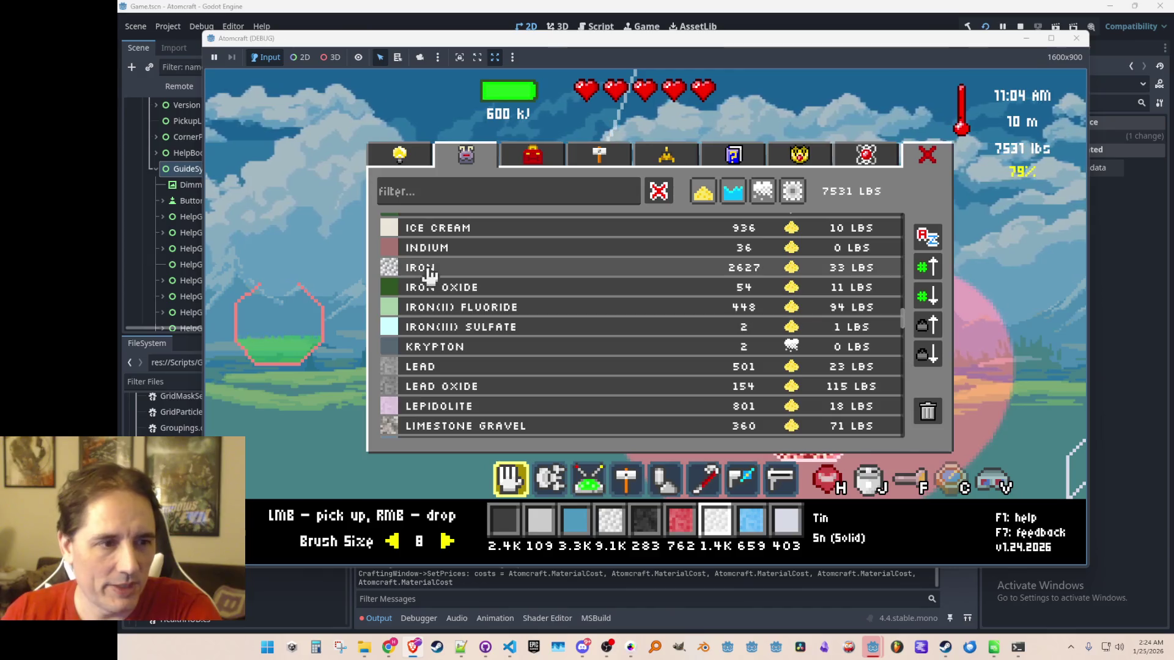
scroll(523, 321, down, 1)
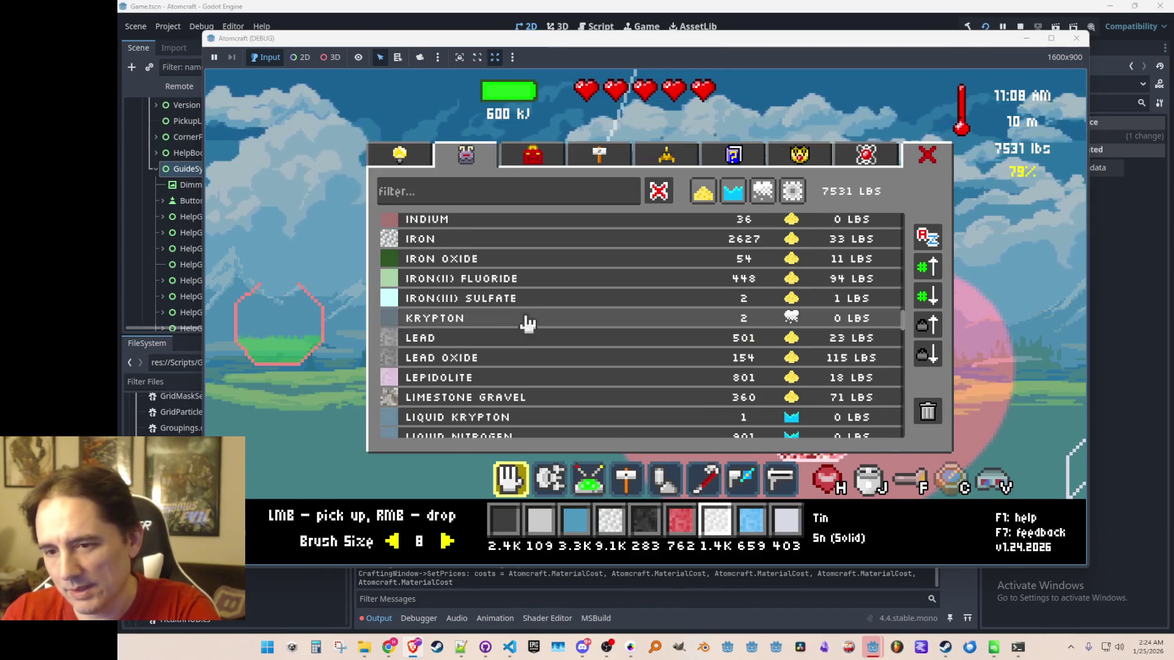
scroll(563, 340, down, 3)
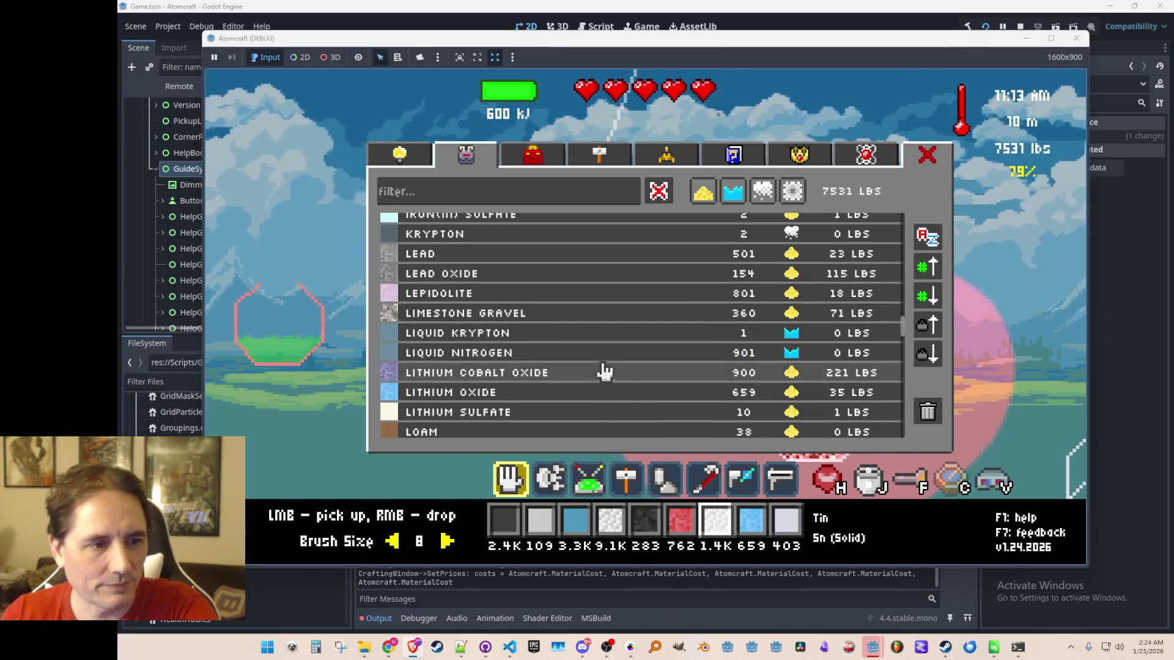
key(Escape)
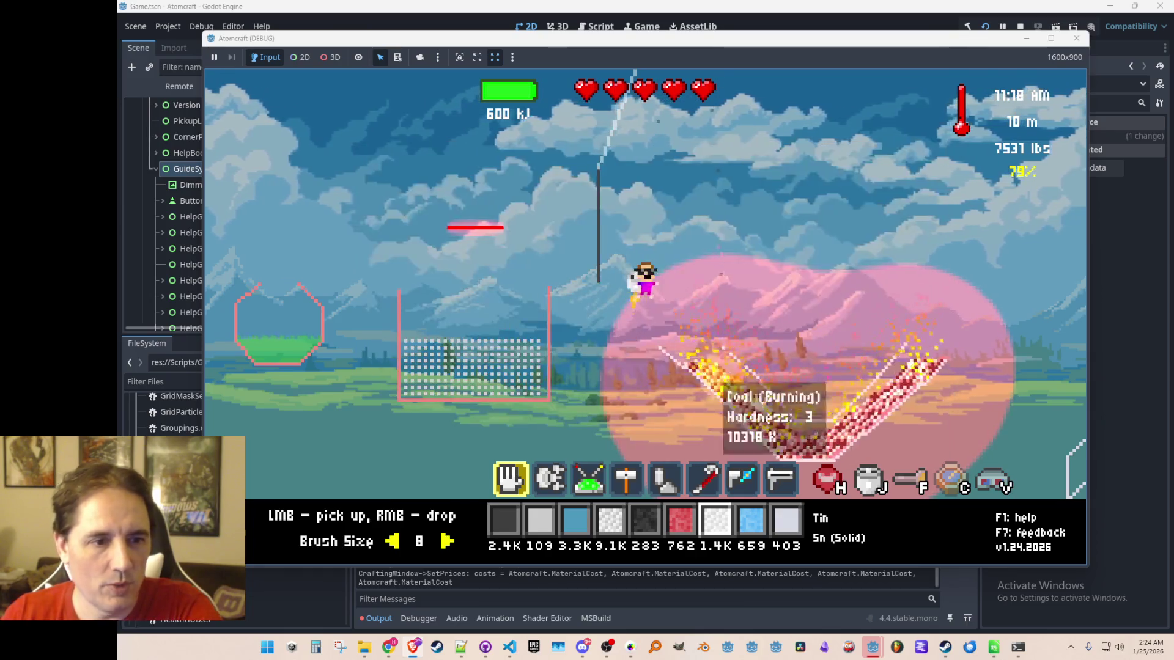
key(d)
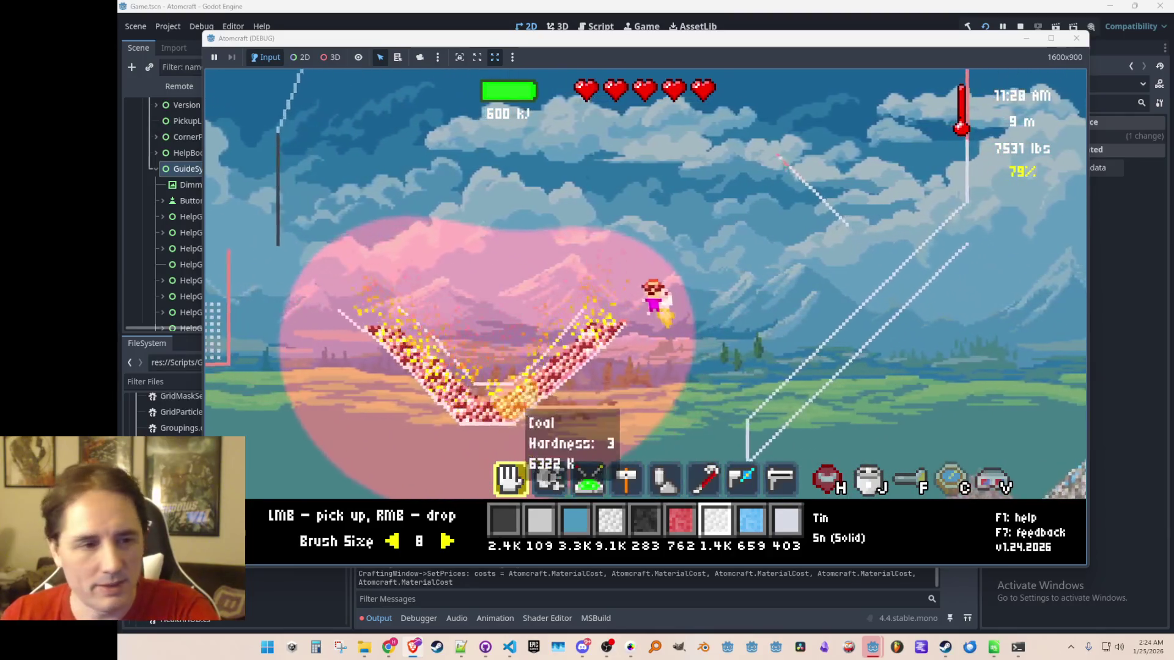
Try Lithium Sulfate, Pyrite and Pyrolusite as the active slot material.
key(j)
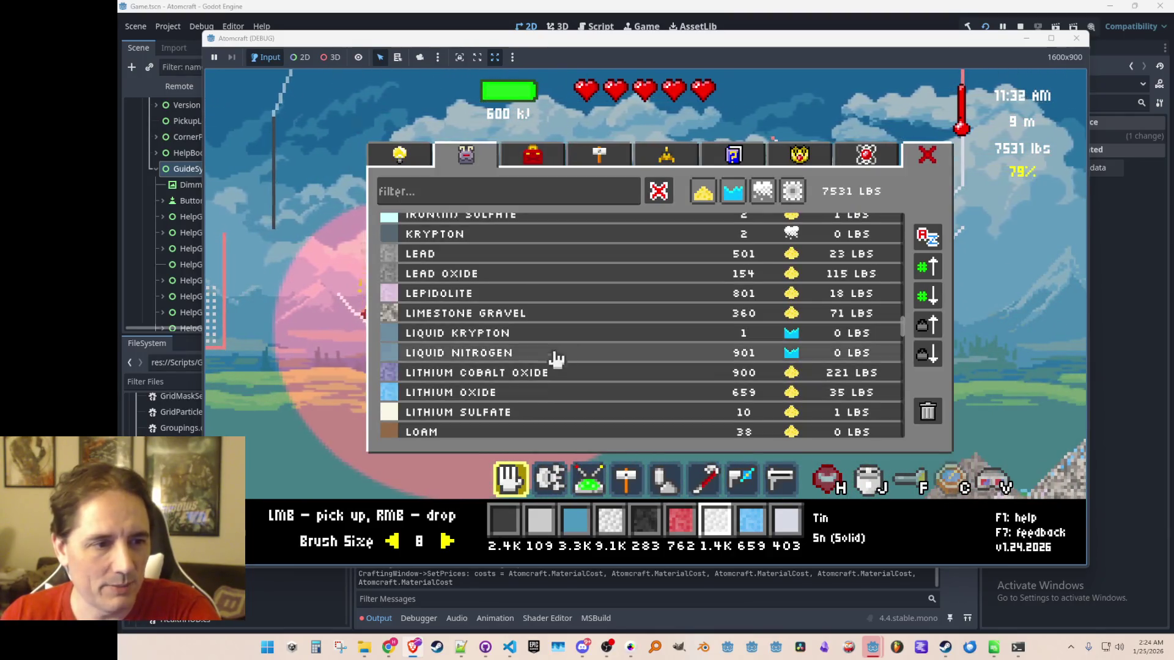
scroll(561, 355, down, 3)
scroll(550, 342, down, 1)
click(524, 301)
key(j)
key(j)
scroll(517, 346, down, 8)
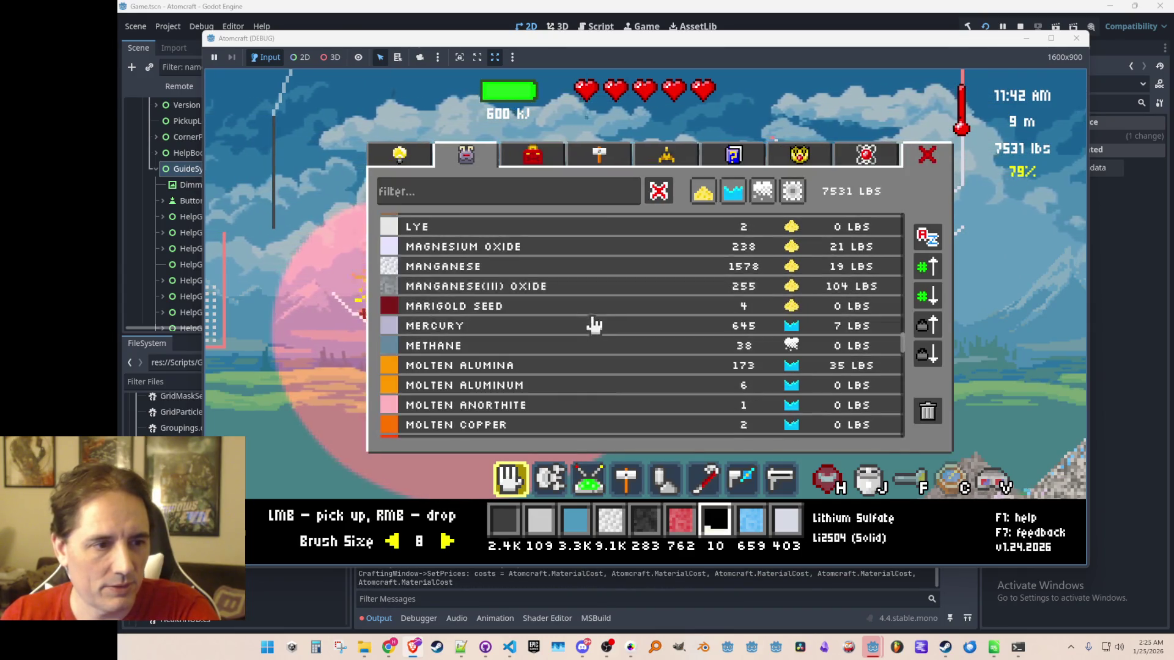
scroll(577, 342, down, 3)
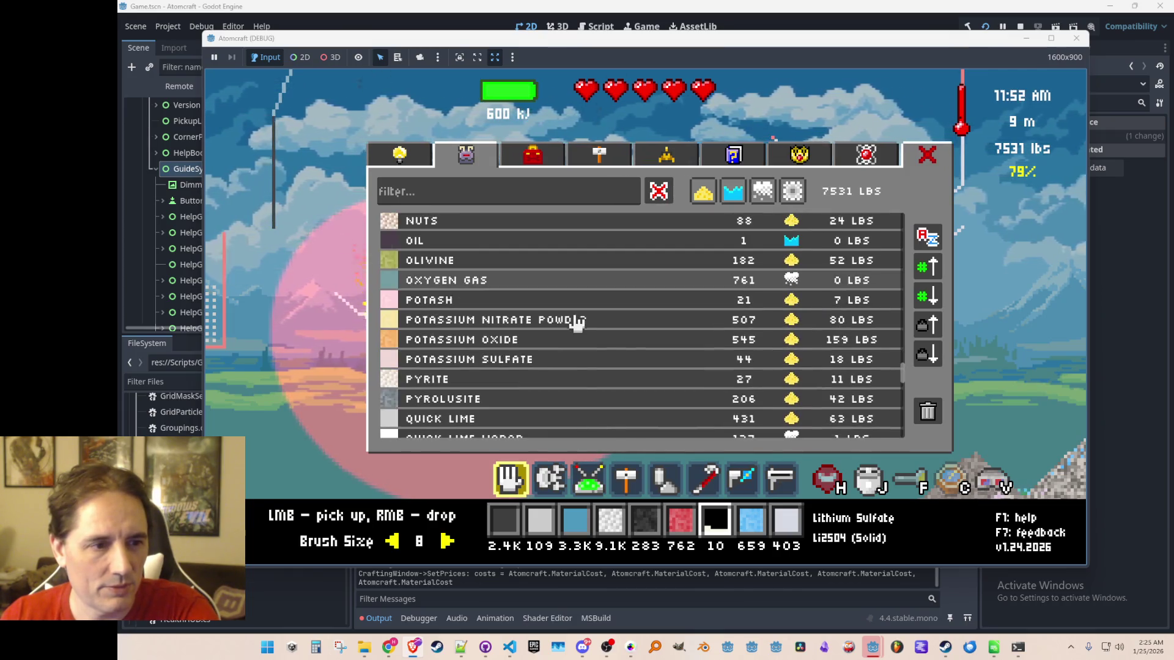
scroll(584, 315, down, 1)
click(517, 306)
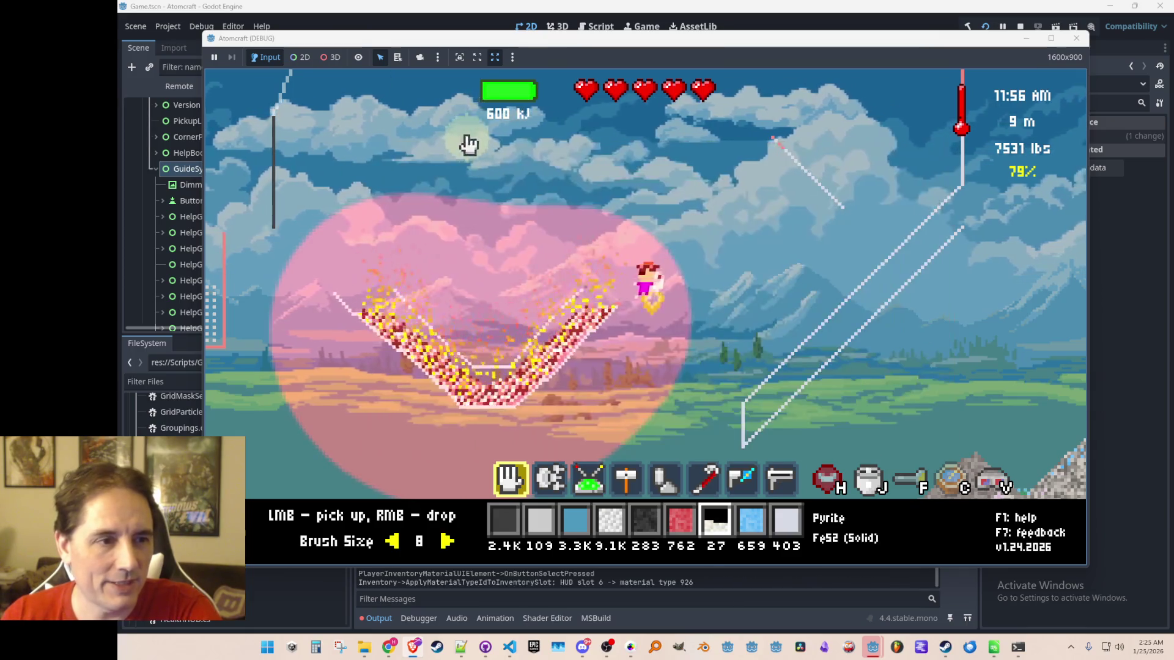
key(Tab)
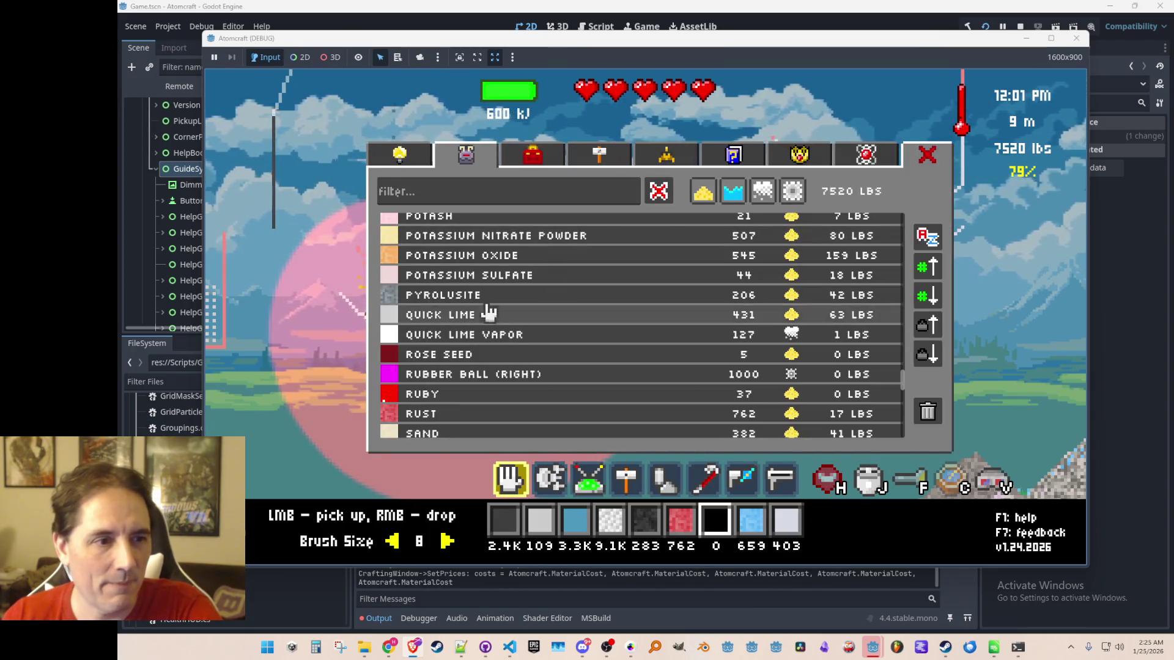
click(488, 298)
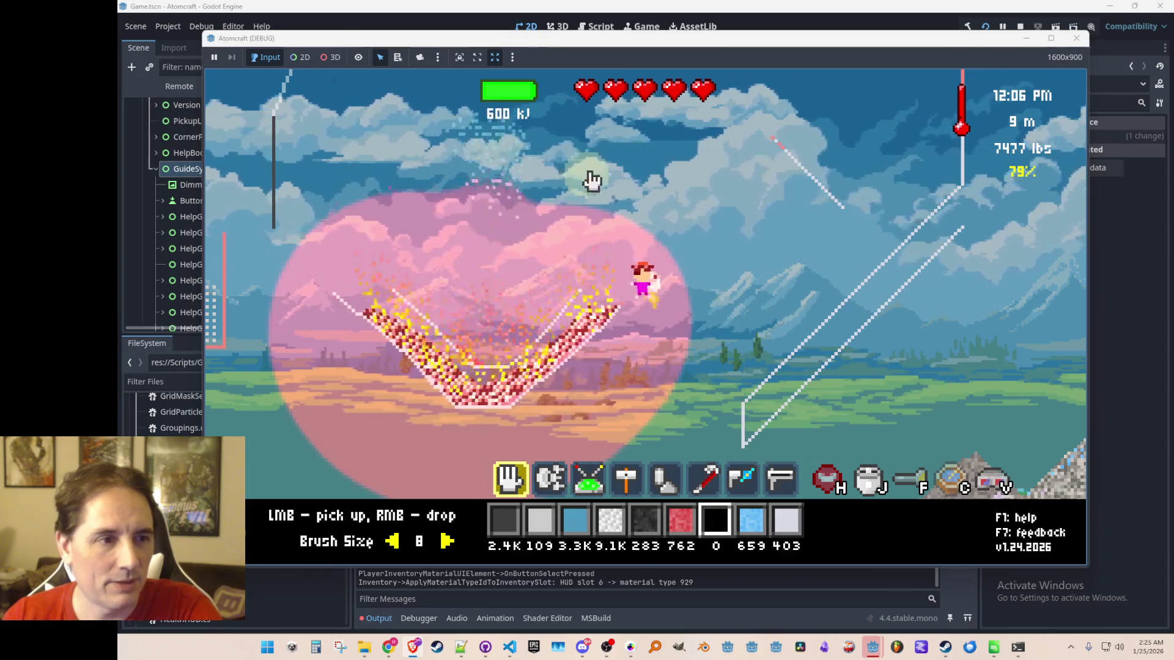
Put Sphalerite into the active slot.
key(j)
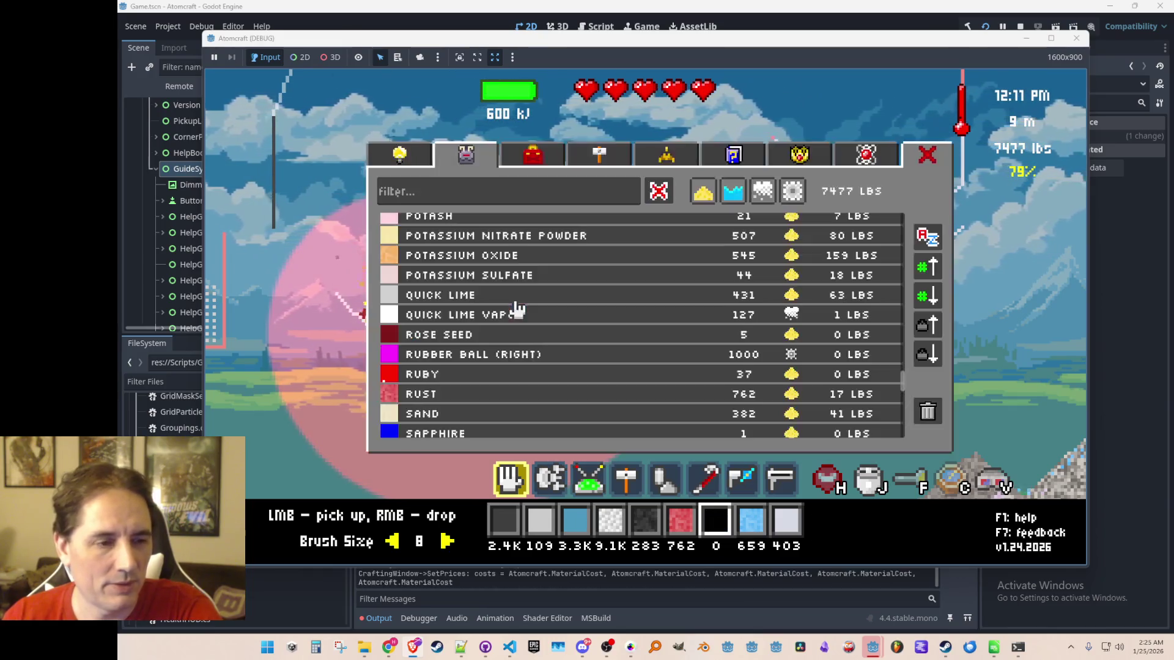
scroll(501, 358, down, 5)
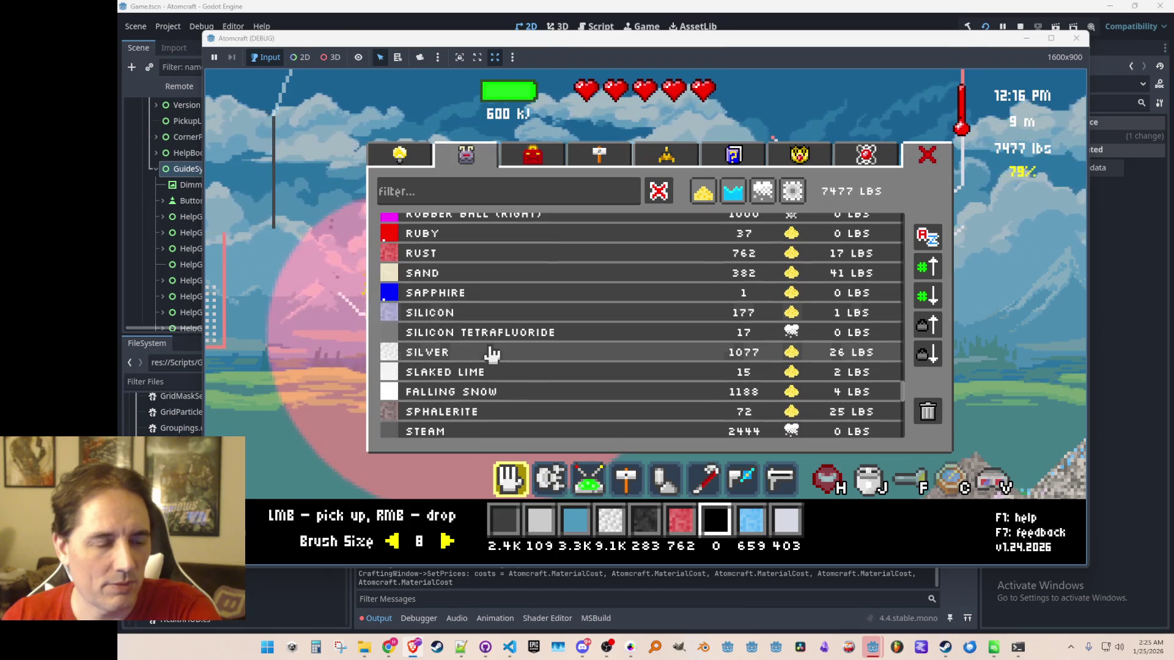
scroll(506, 347, down, 2)
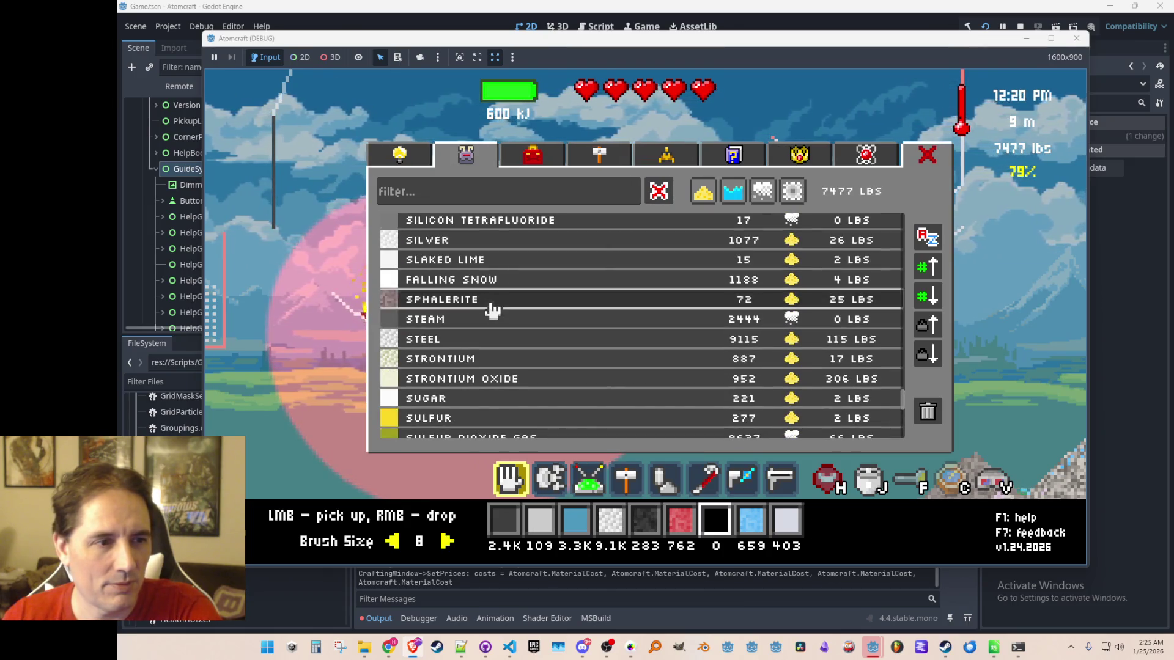
click(492, 311)
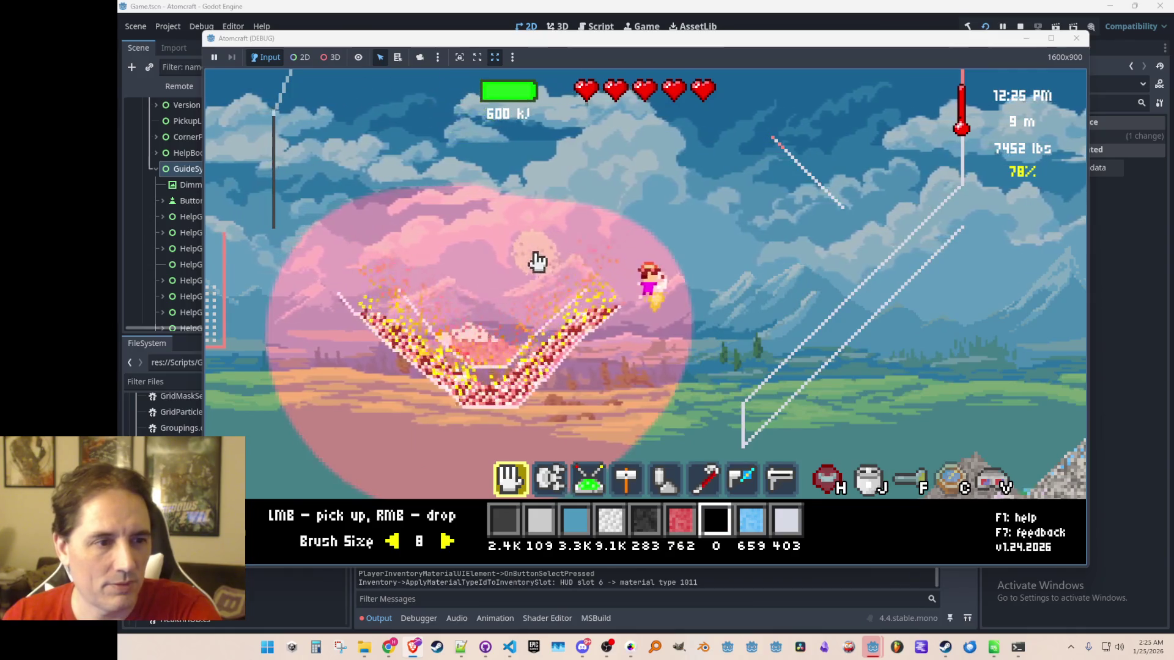
Put Wood into the active slot and close the materials window.
key(j)
scroll(513, 312, down, 4)
scroll(516, 299, down, 5)
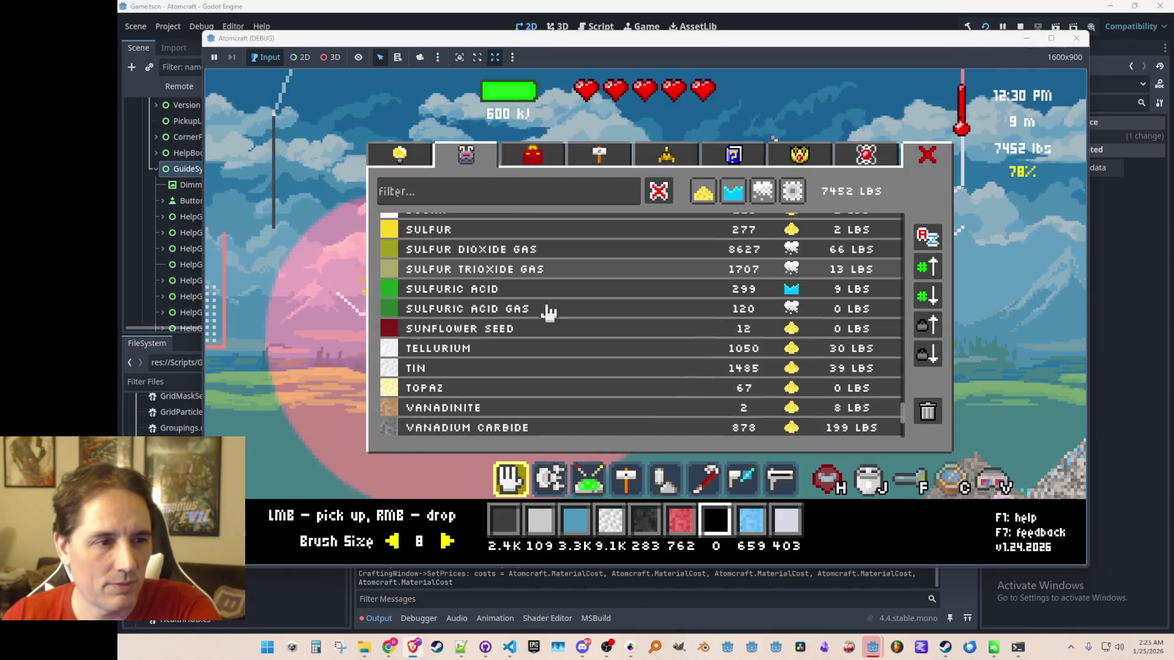
scroll(496, 263, down, 4)
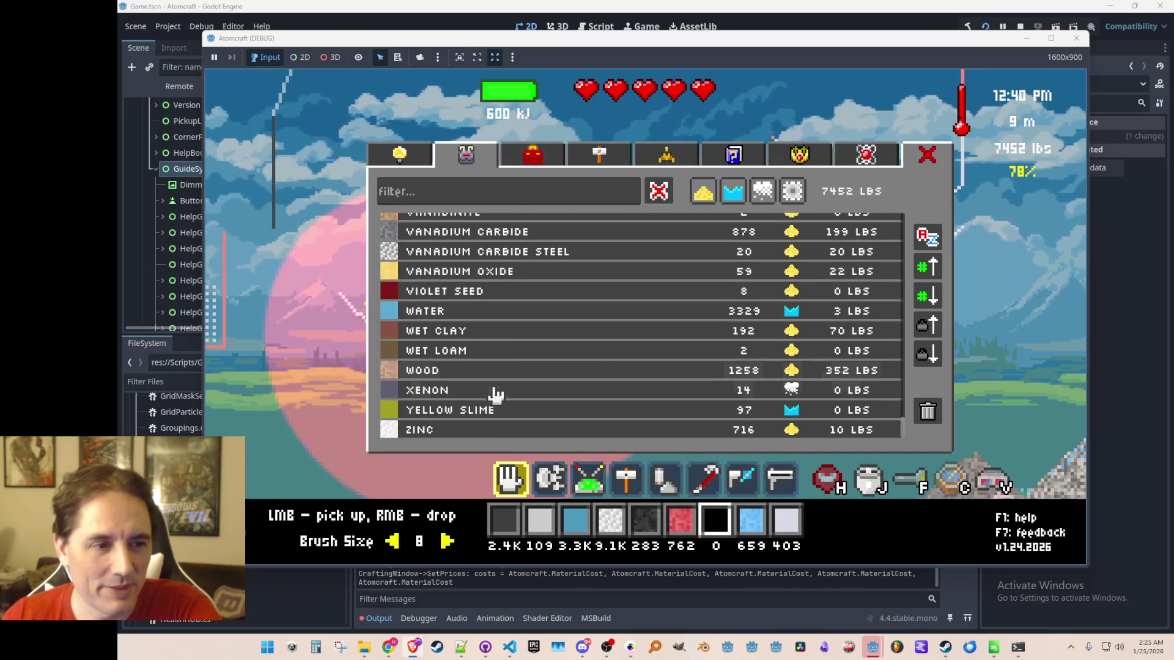
scroll(519, 362, up, 15)
scroll(531, 361, up, 5)
scroll(526, 367, down, 20)
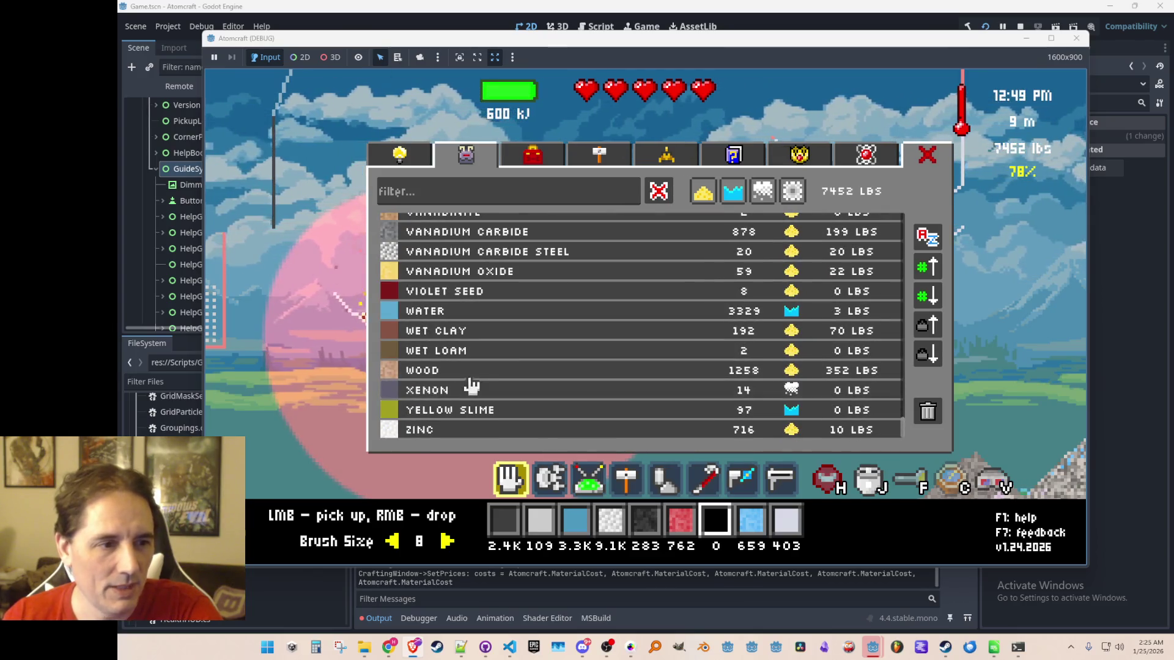
click(521, 372)
key(Escape)
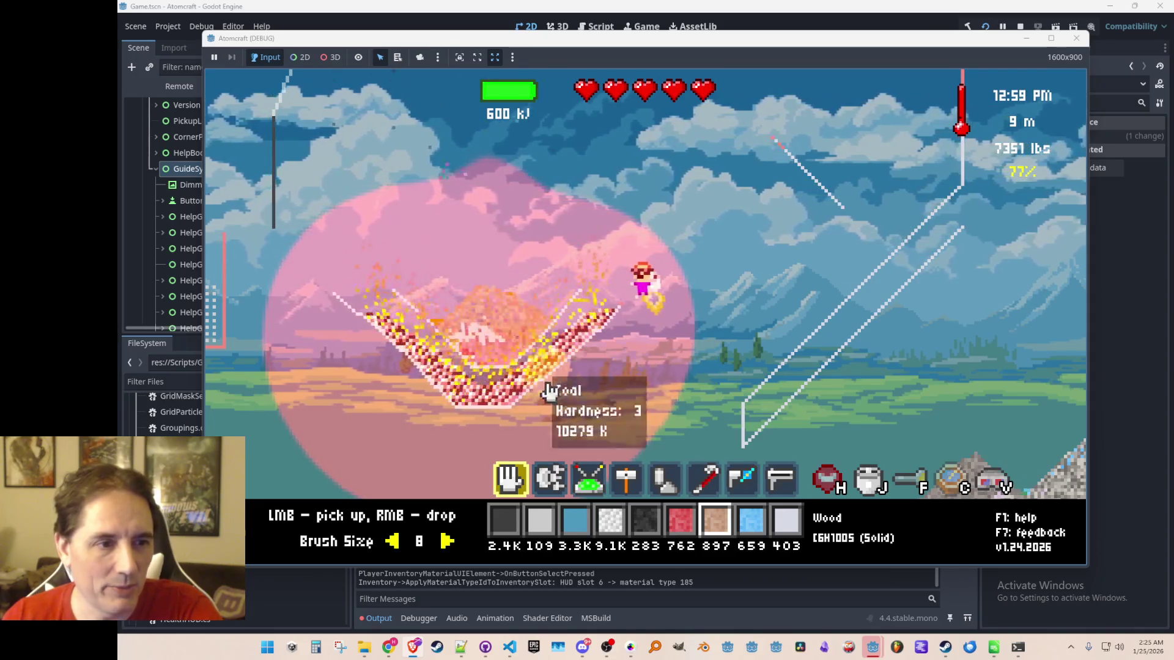
Scoop the burning wood and coal out of the V-shaped containers, checking amounts in the materials list.
drag(516, 306, 474, 304)
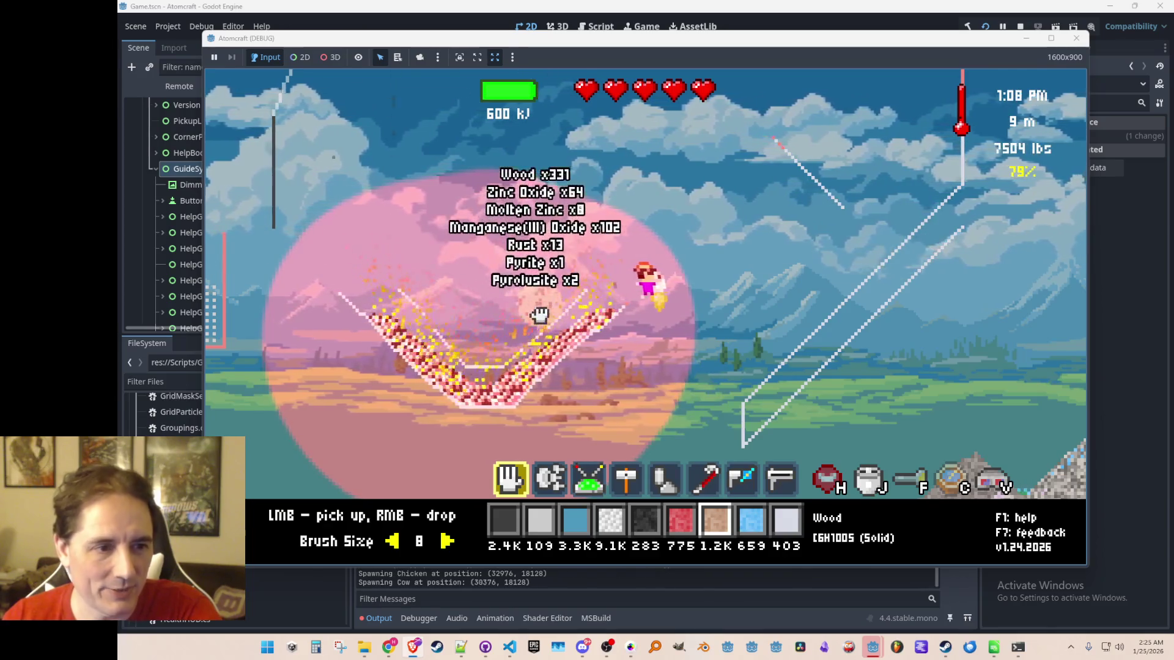
key(j)
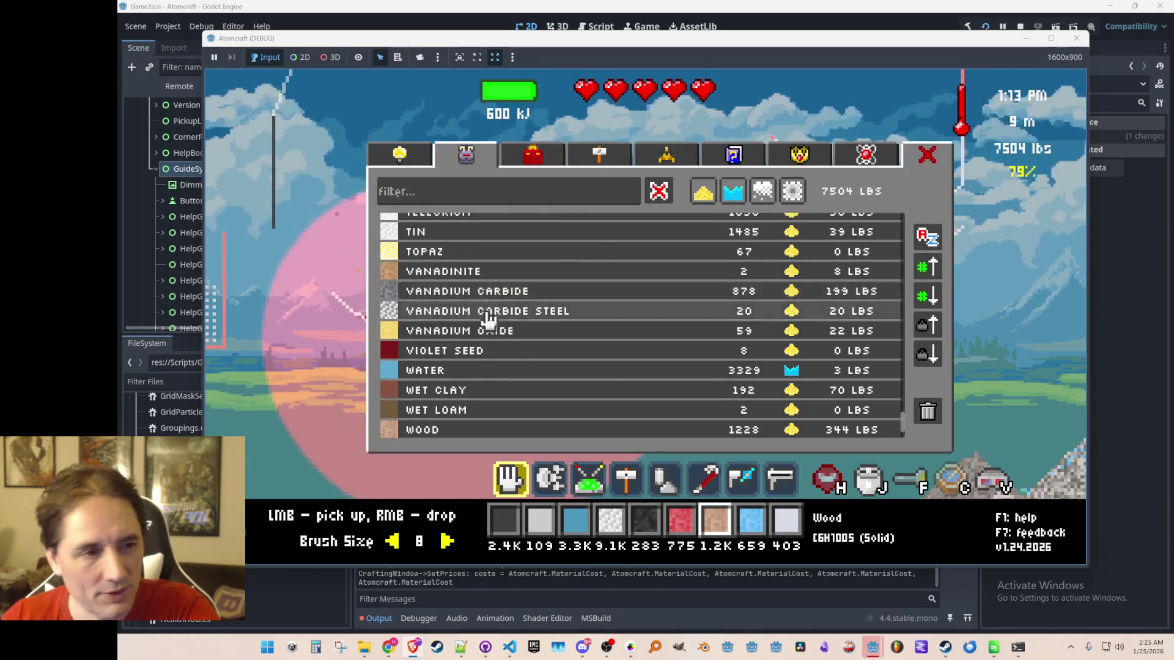
scroll(538, 353, up, 3)
scroll(542, 352, down, 5)
scroll(547, 358, up, 5)
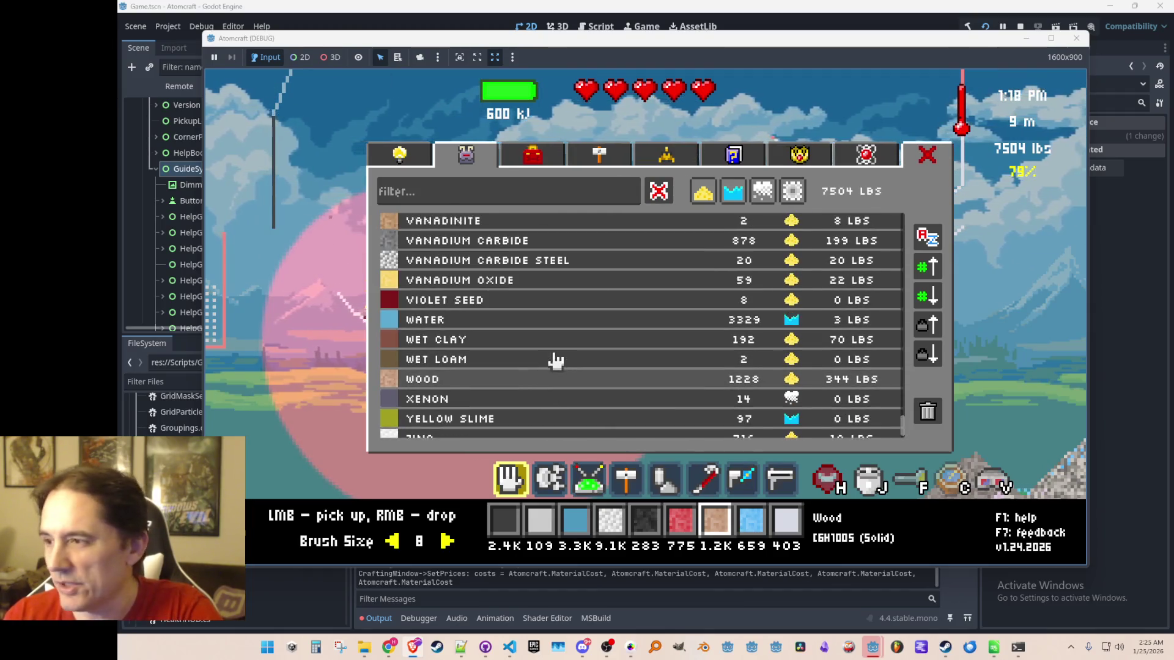
scroll(554, 360, up, 2)
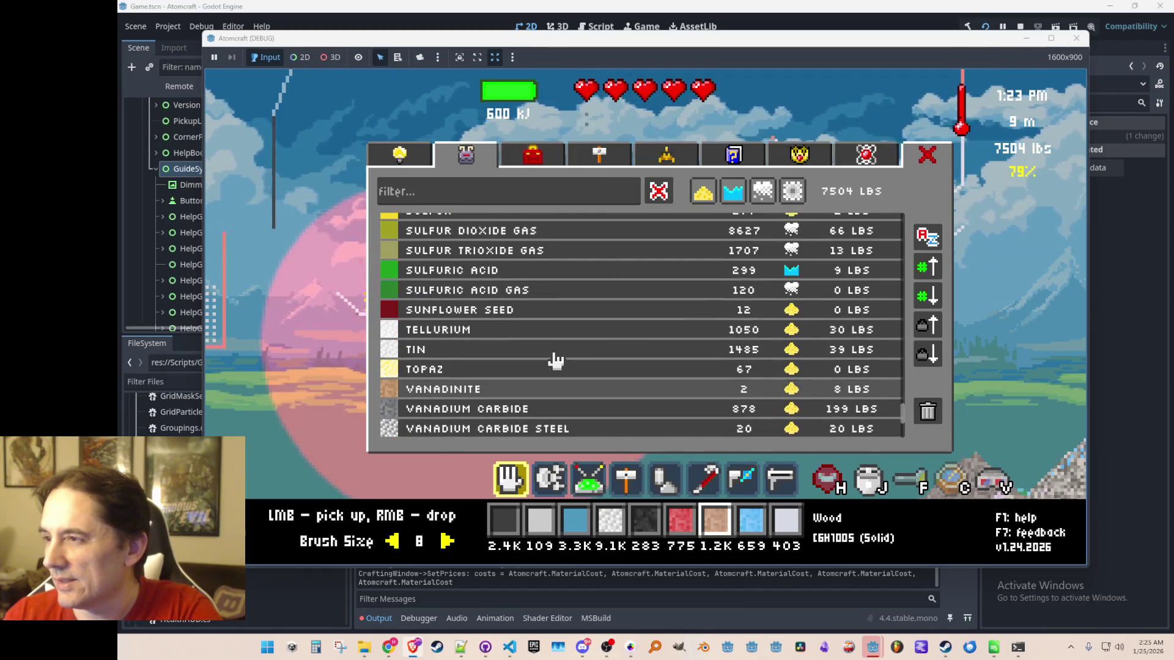
key(j)
drag(368, 315, 506, 421)
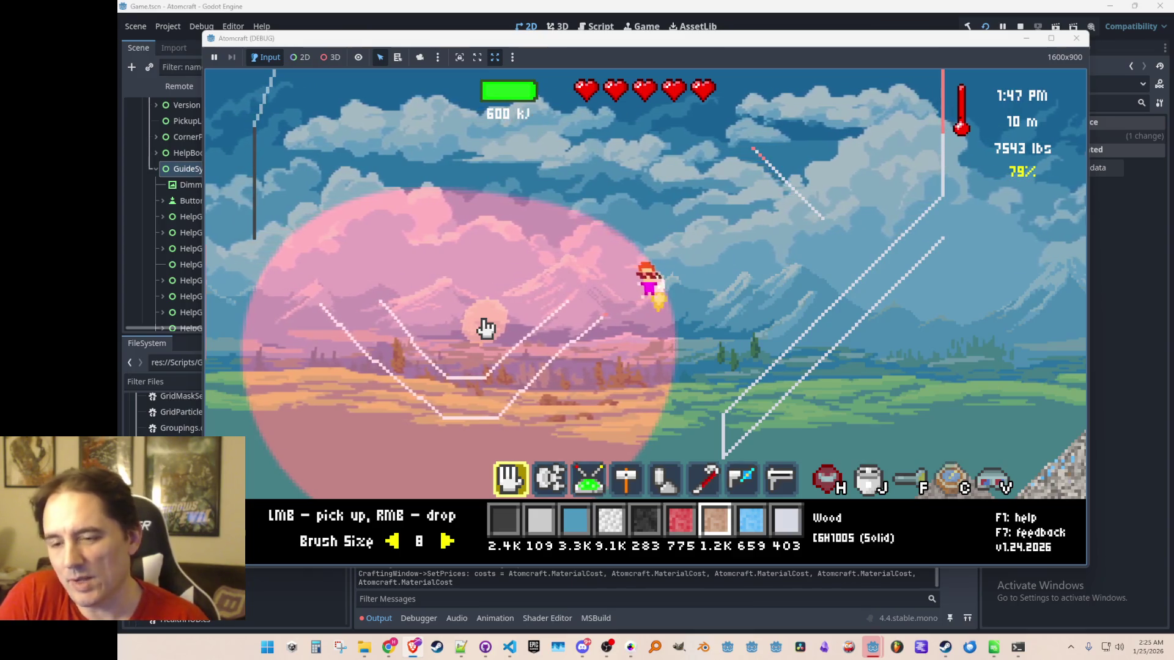
Open the Survival Guide with F1, flip forward and back to its cover, then close it.
key(F1)
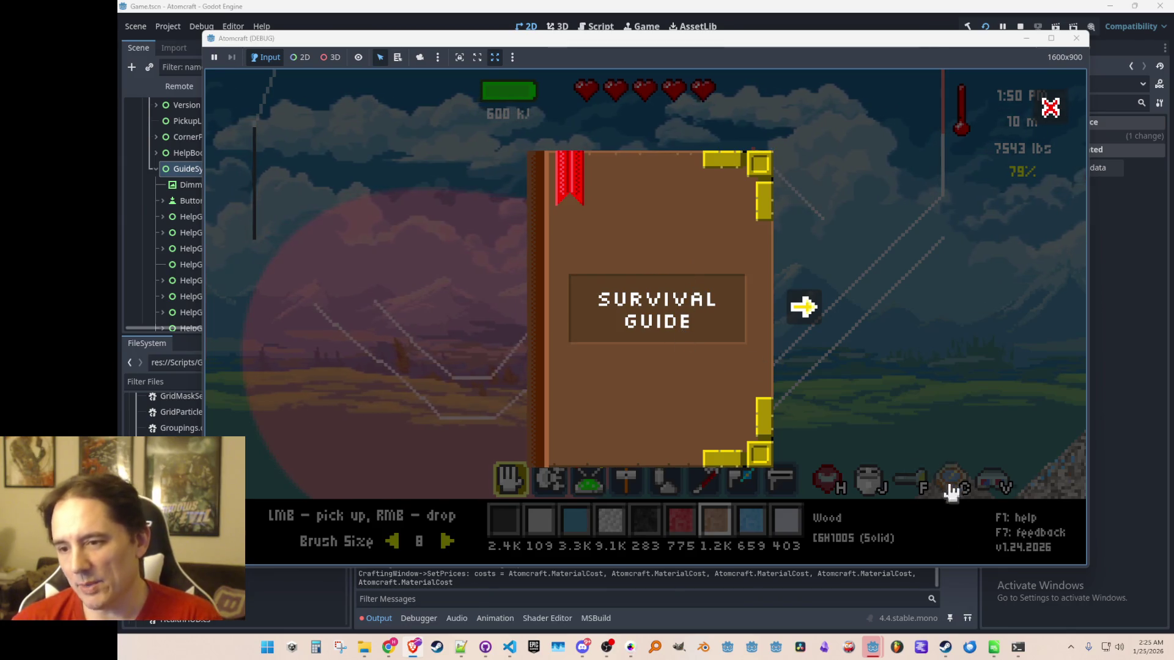
click(804, 324)
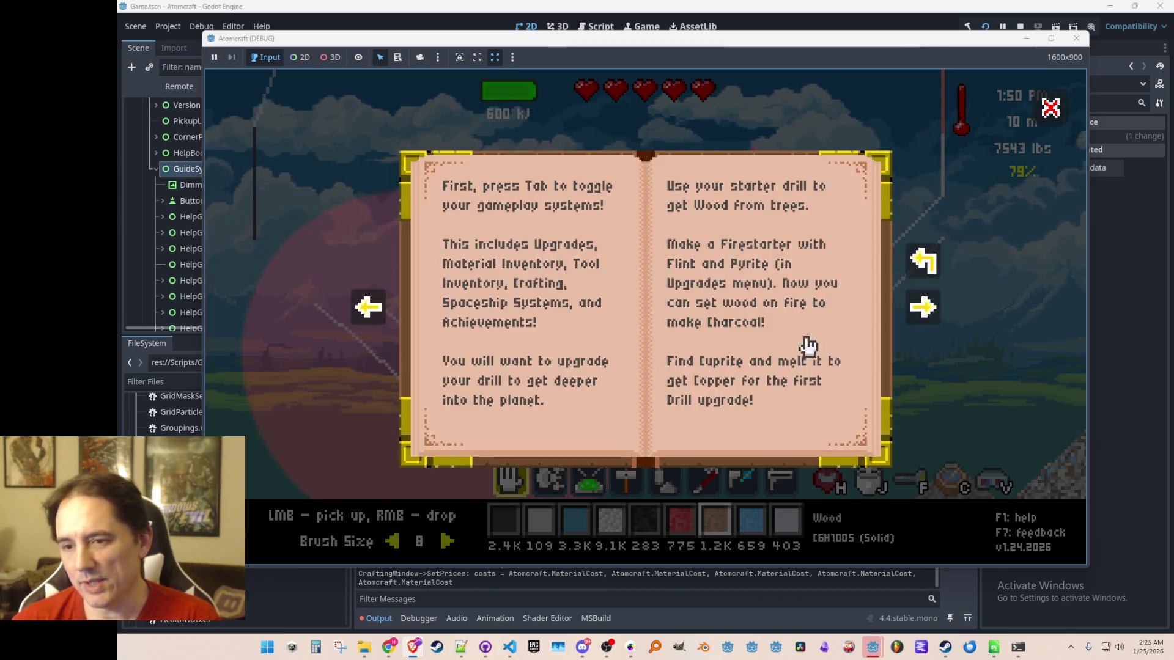
click(926, 312)
click(926, 312)
click(369, 307)
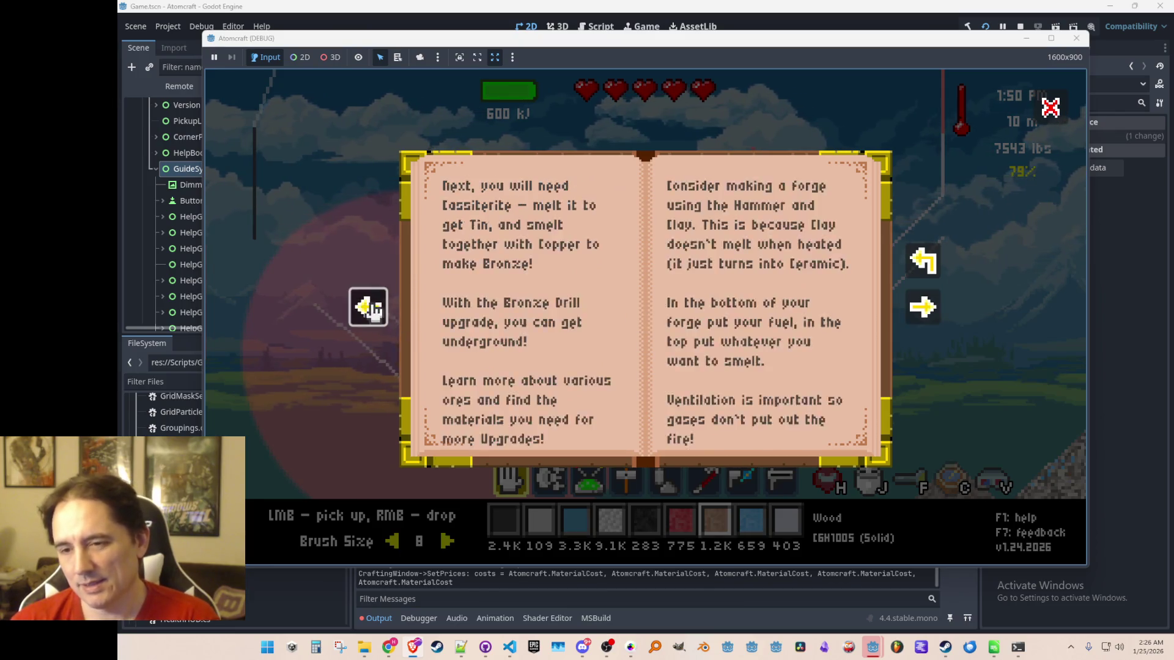
click(370, 309)
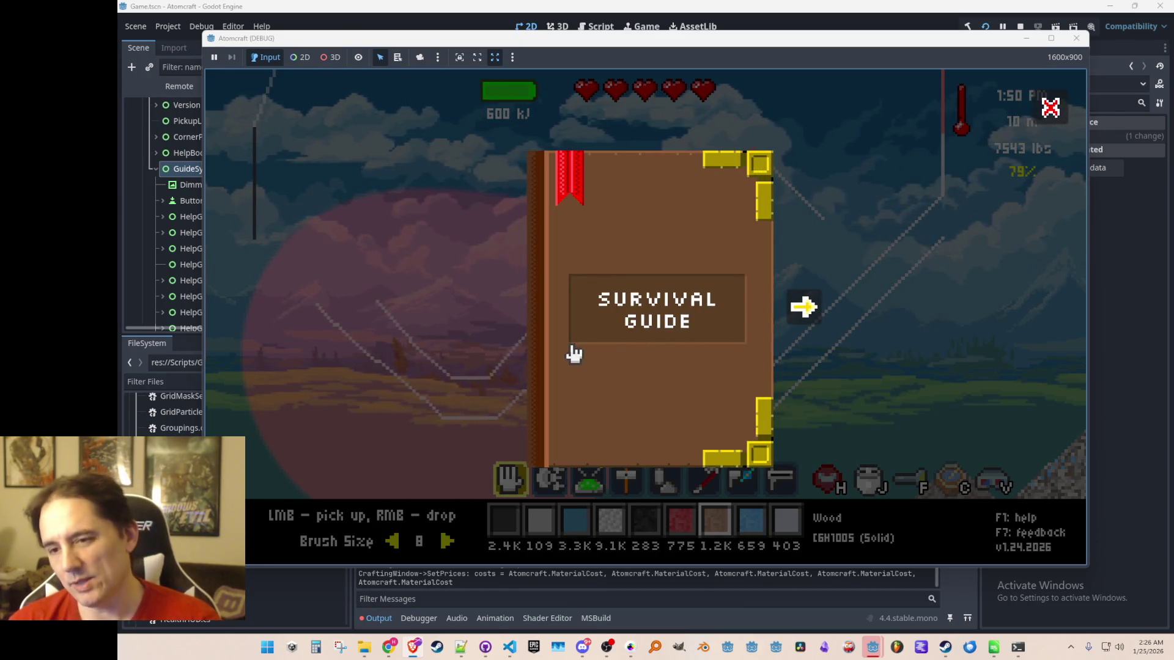
click(572, 342)
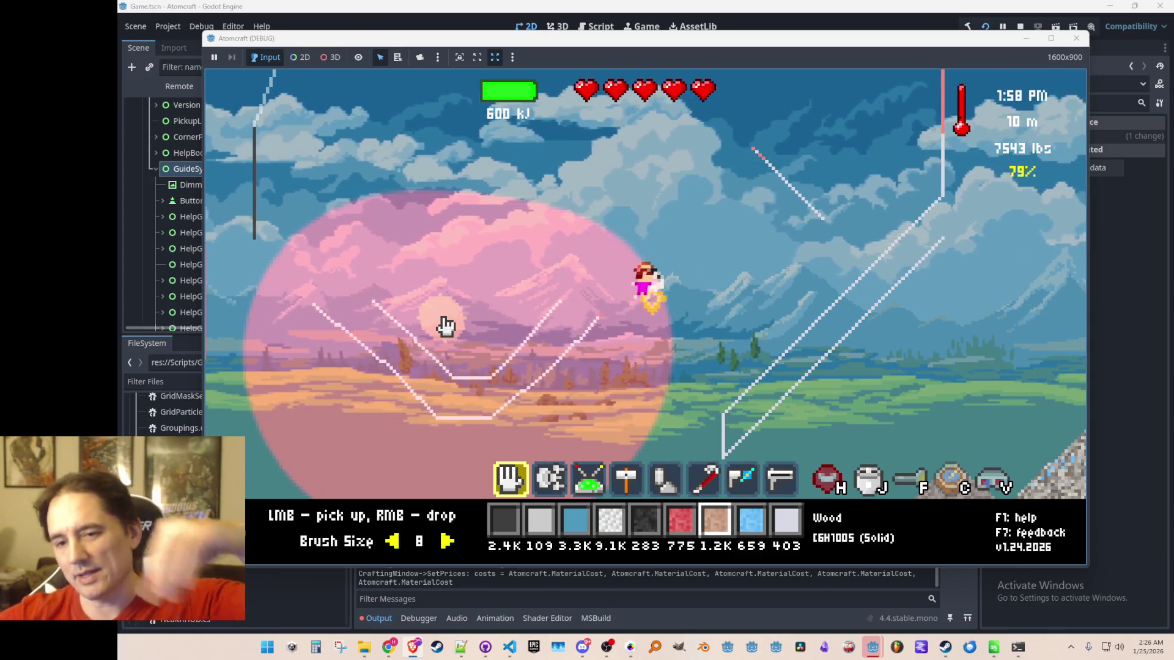
Reopen the guide to its first spread, close it, and stop the debug run with F8.
key(F1)
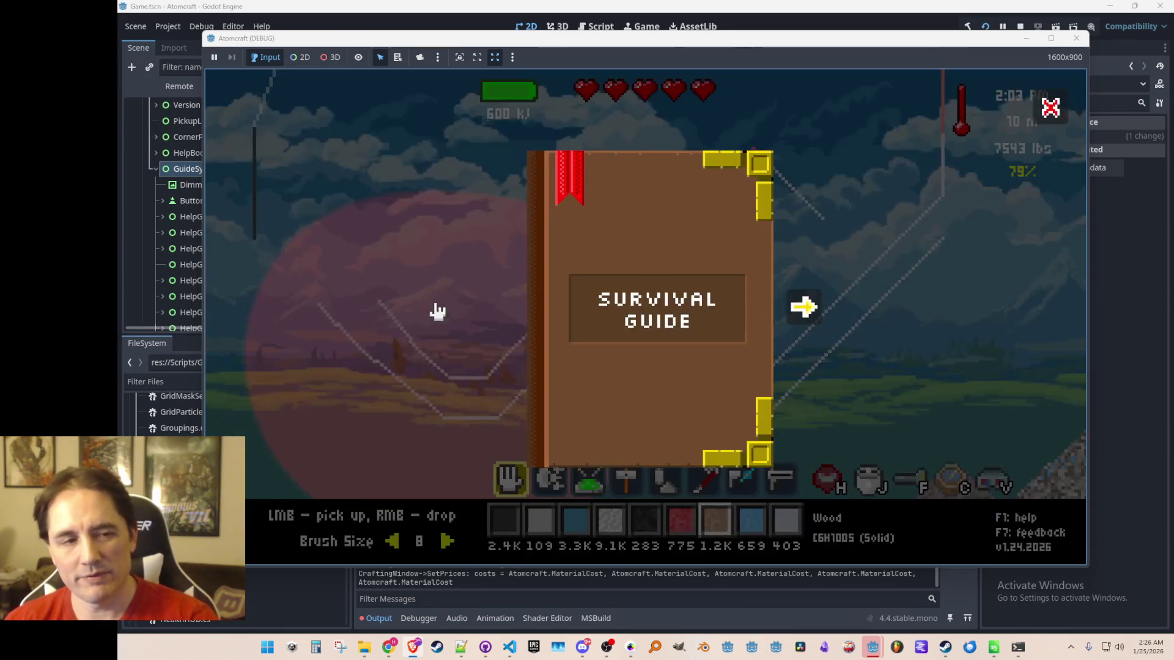
click(801, 307)
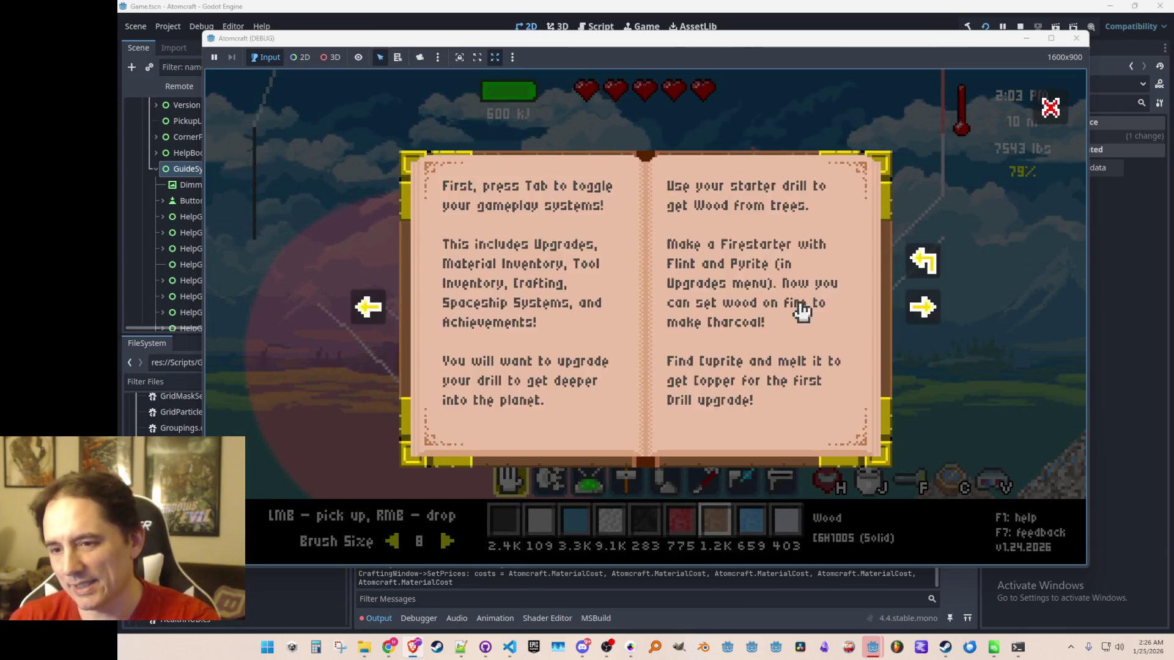
key(F1)
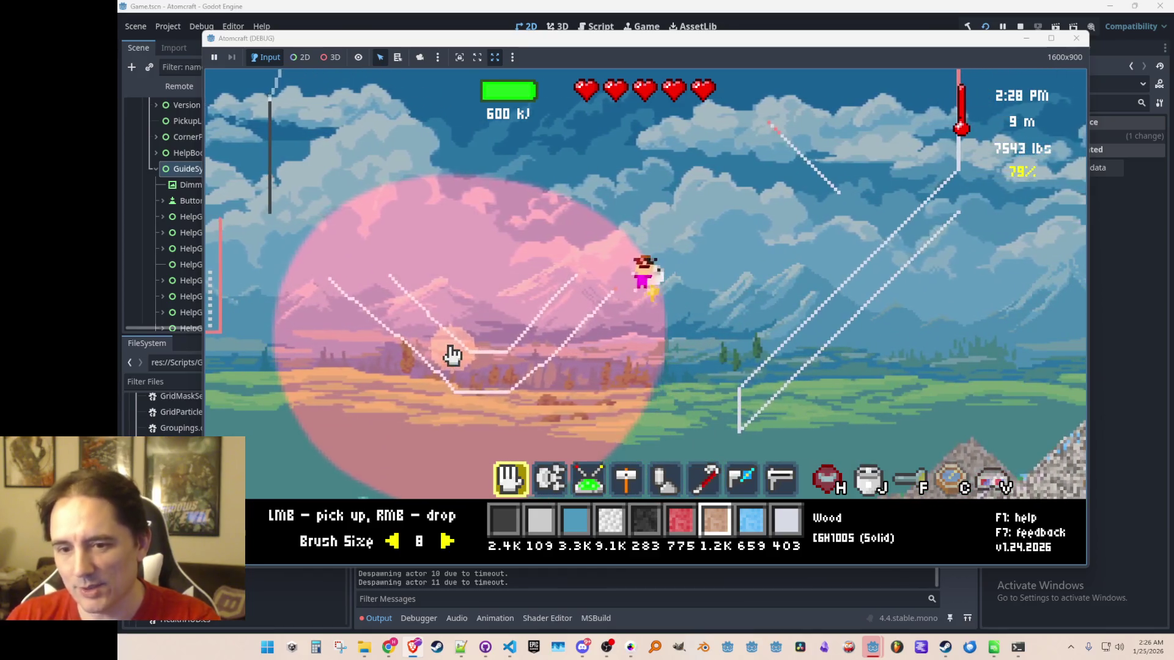
mouse_move(453, 354)
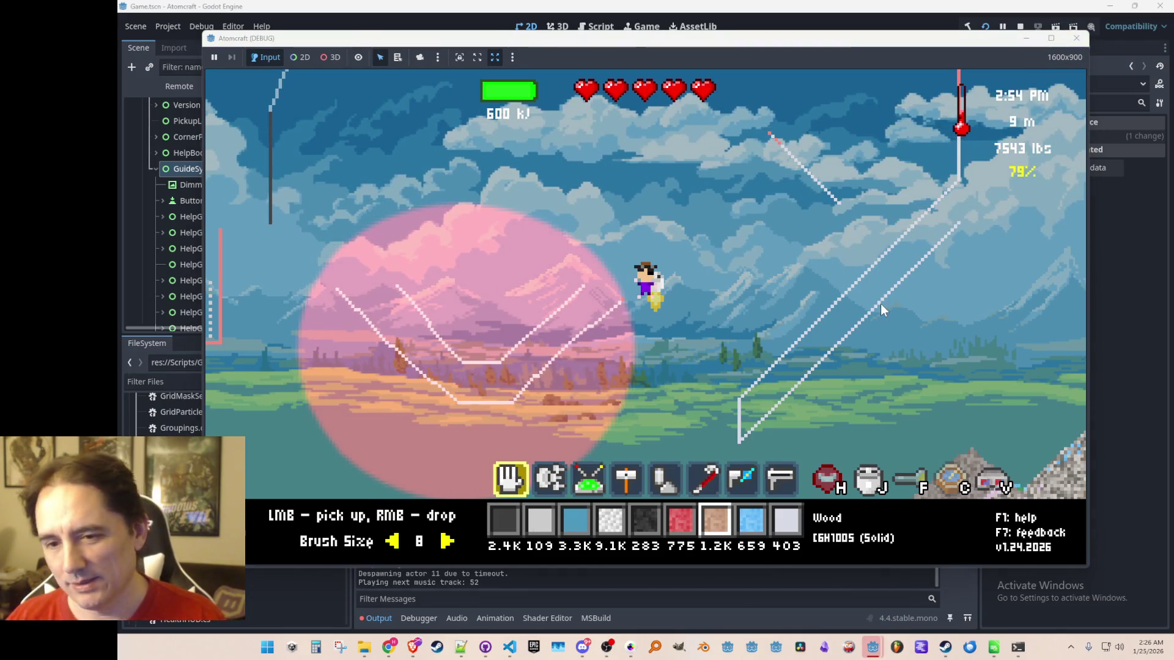
key(F8)
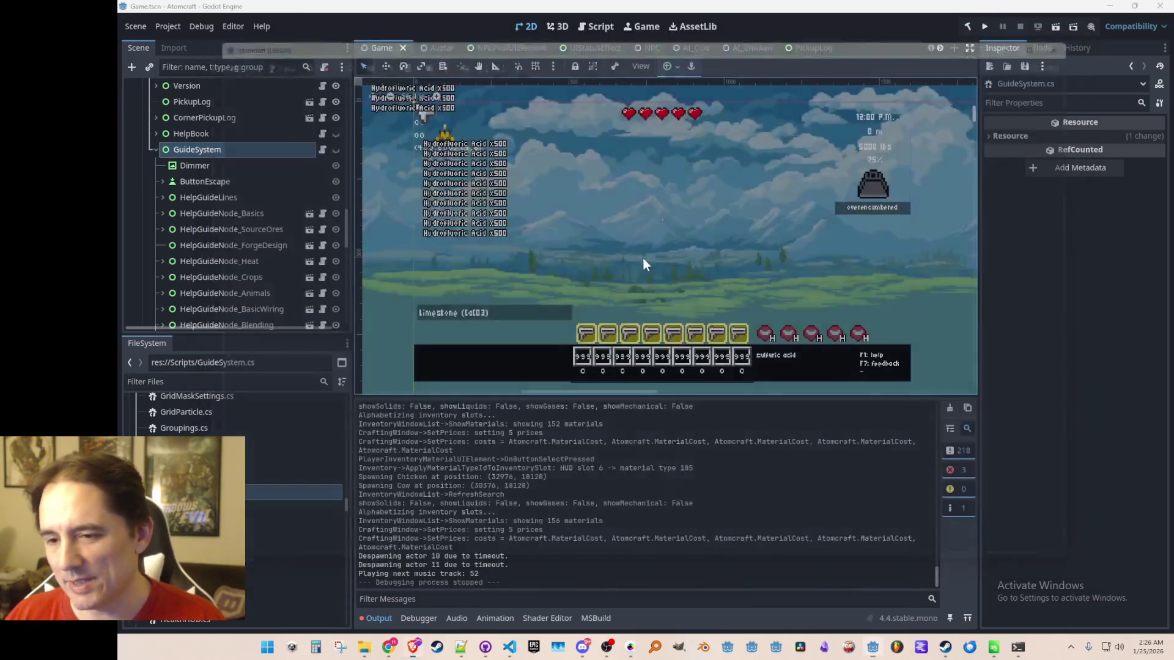
Make the GuideSystem overlay visible and zoom the 2D view to inspect its icon tree.
click(335, 150)
scroll(627, 262, up, 1)
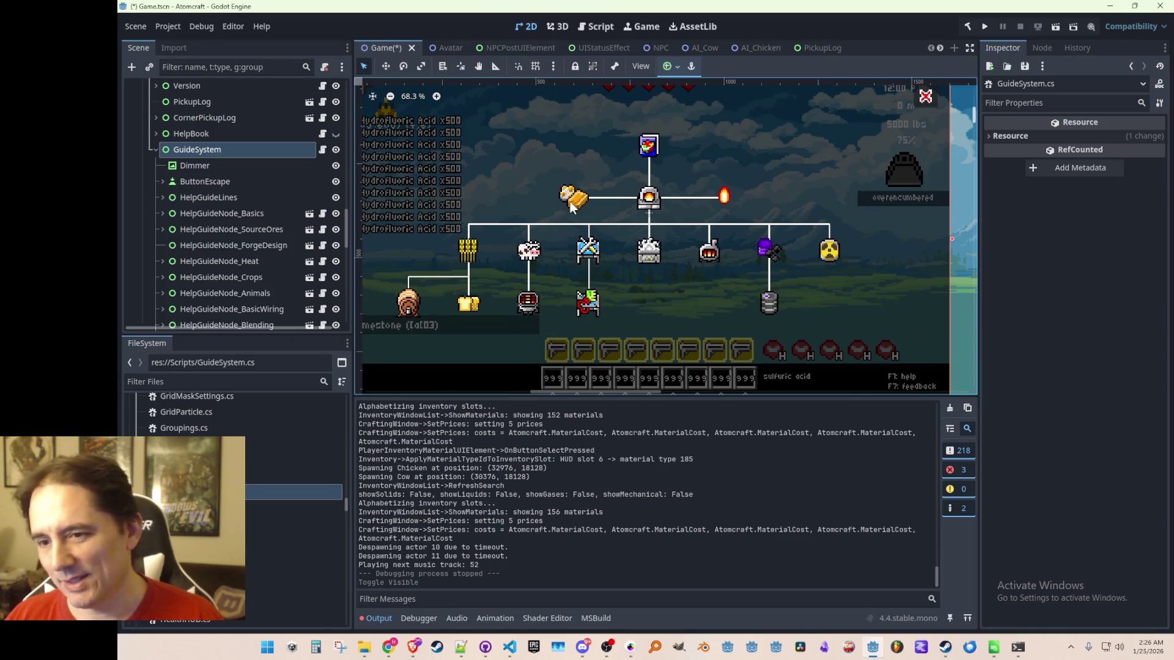
scroll(591, 210, up, 1)
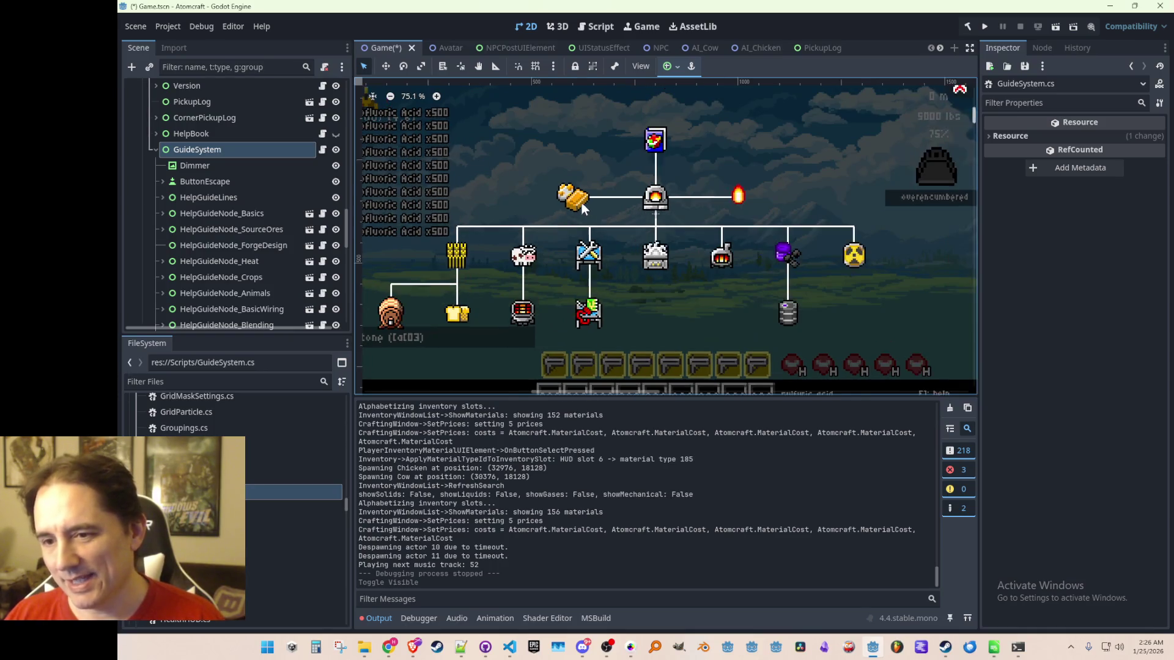
scroll(577, 208, down, 1)
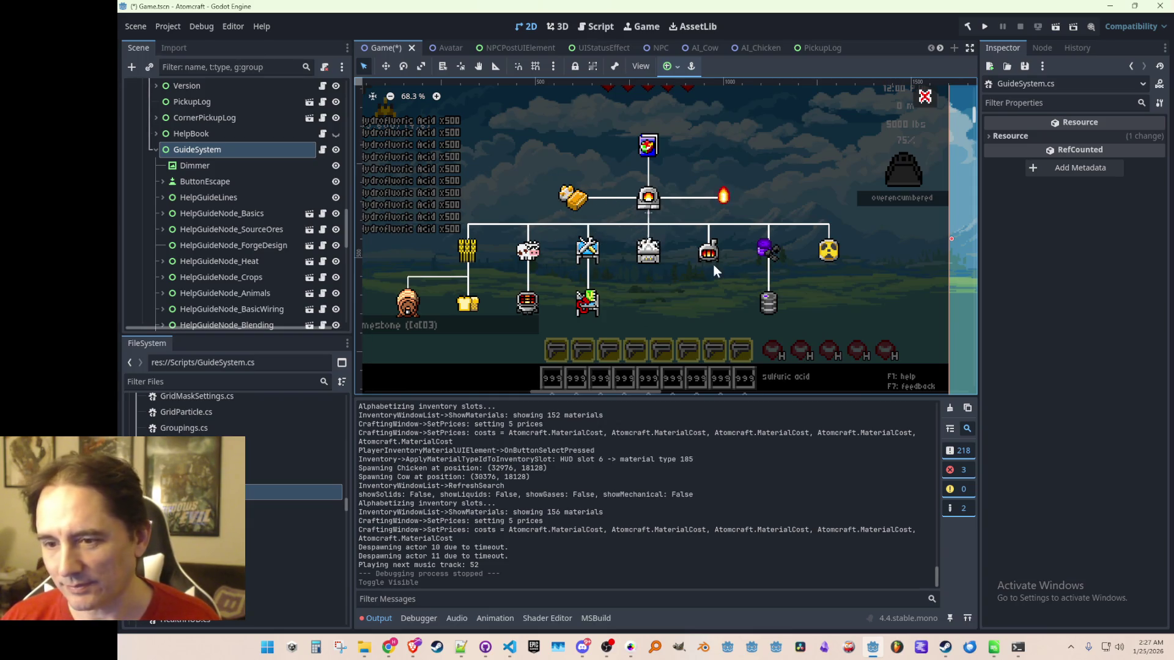
scroll(659, 299, down, 3)
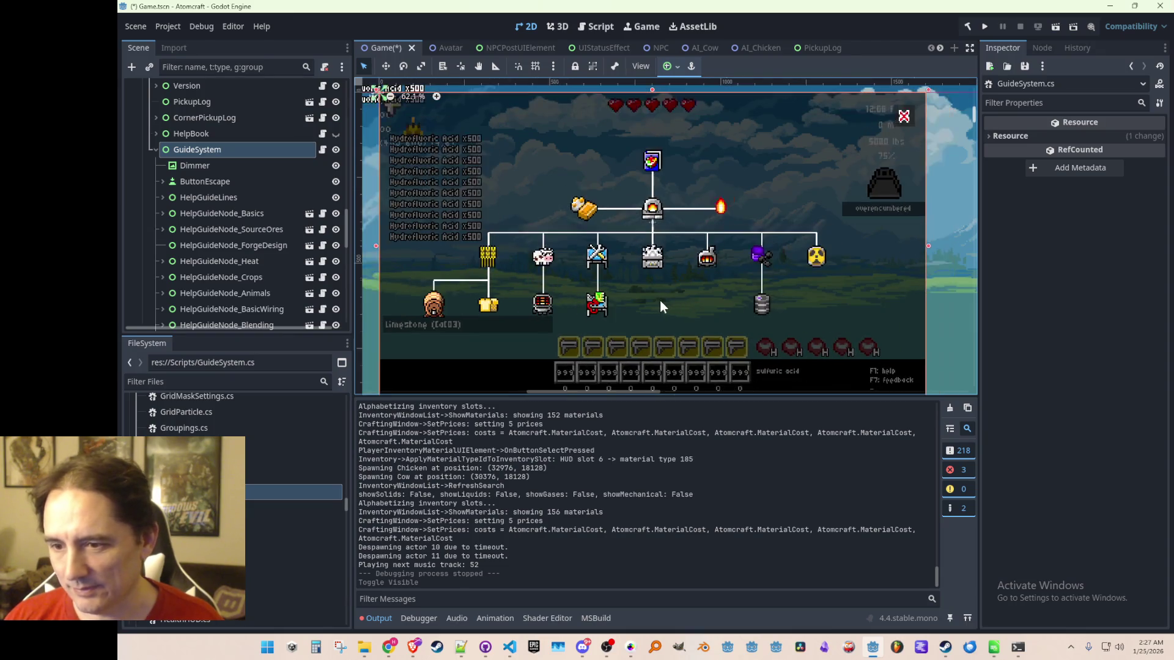
scroll(653, 287, up, 1)
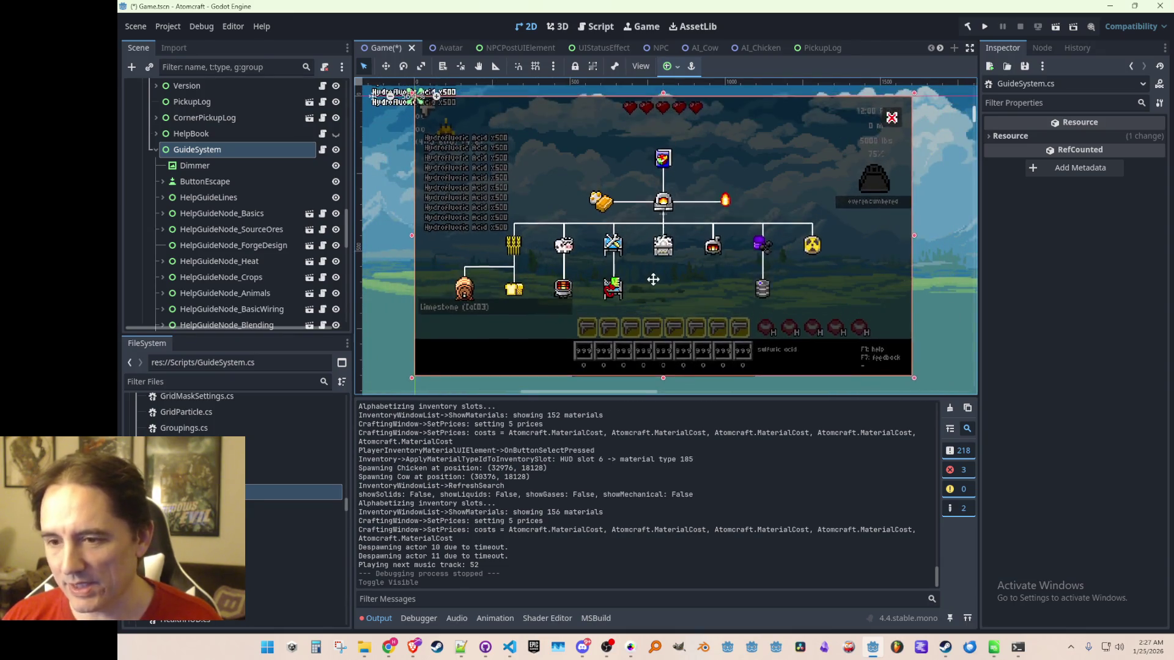
scroll(657, 265, down, 1)
scroll(657, 266, up, 1)
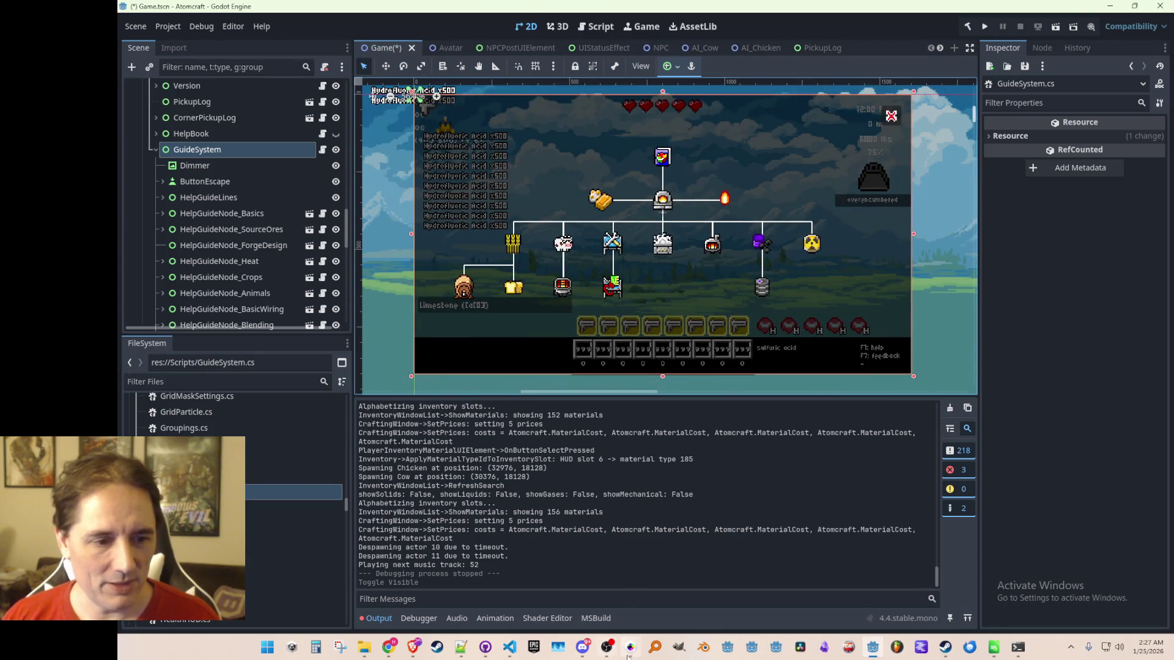
Switch to Pro Motion NG showing big_spritesheet_1.png.
click(630, 647)
scroll(630, 193, down, 1)
scroll(630, 193, up, 1)
Grab the Survival Handbook cover as a brush, then discard it.
drag(625, 185, 843, 446)
scroll(844, 445, down, 3)
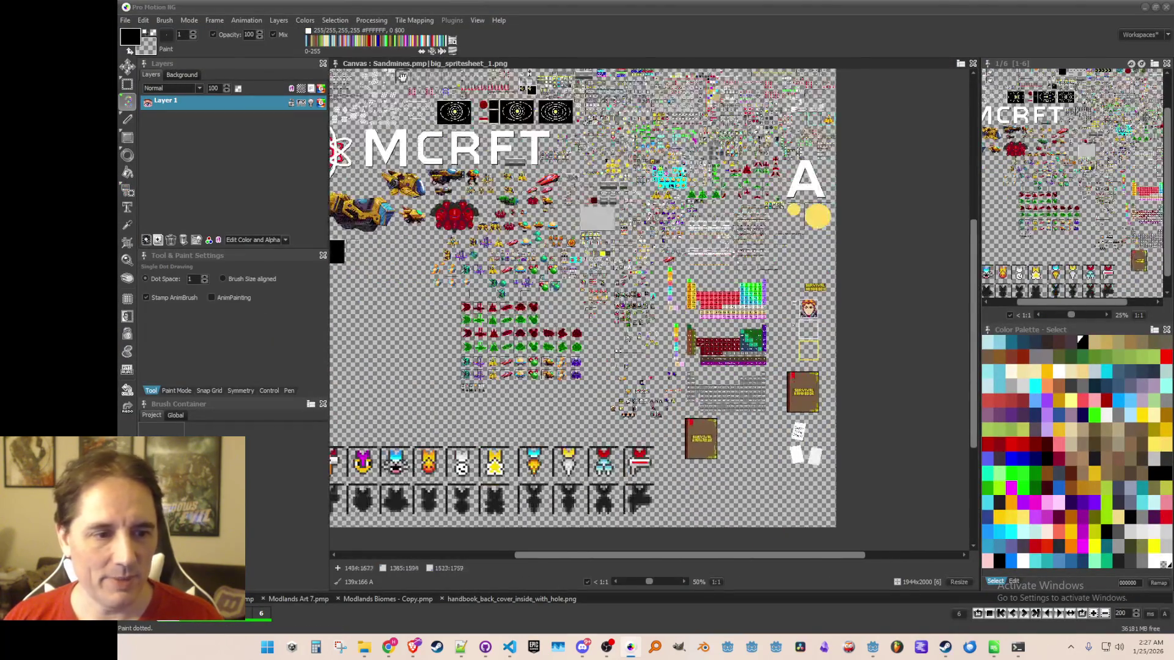
scroll(703, 376, up, 2)
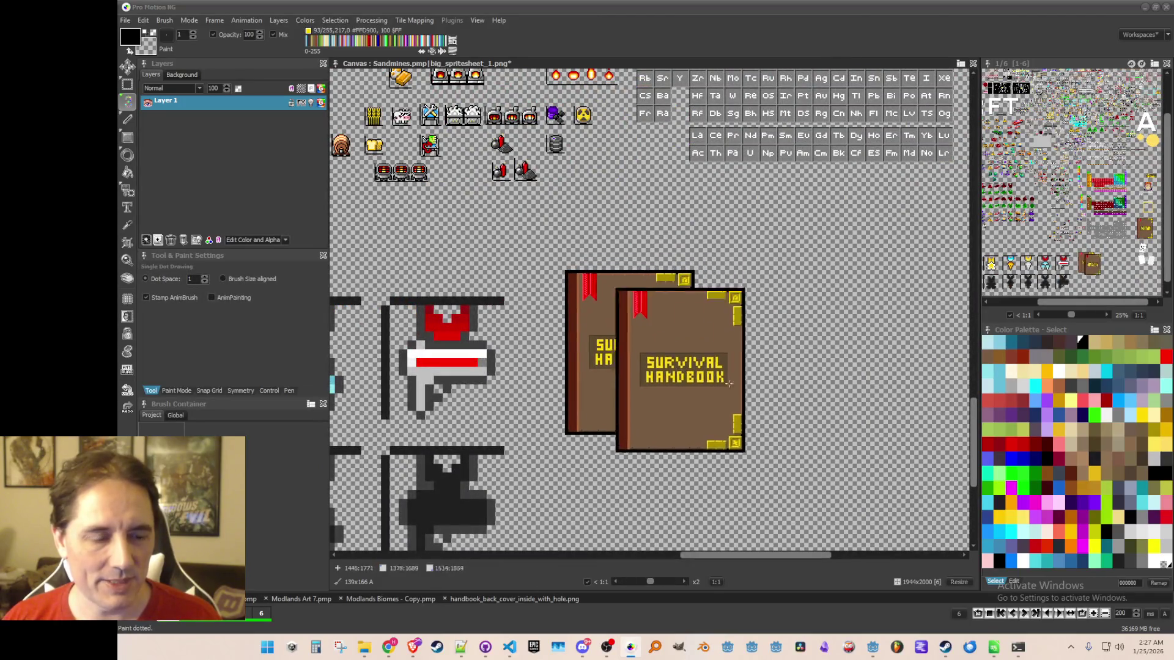
scroll(703, 376, down, 2)
key(b)
scroll(581, 284, up, 3)
scroll(581, 285, down, 2)
scroll(666, 306, up, 1)
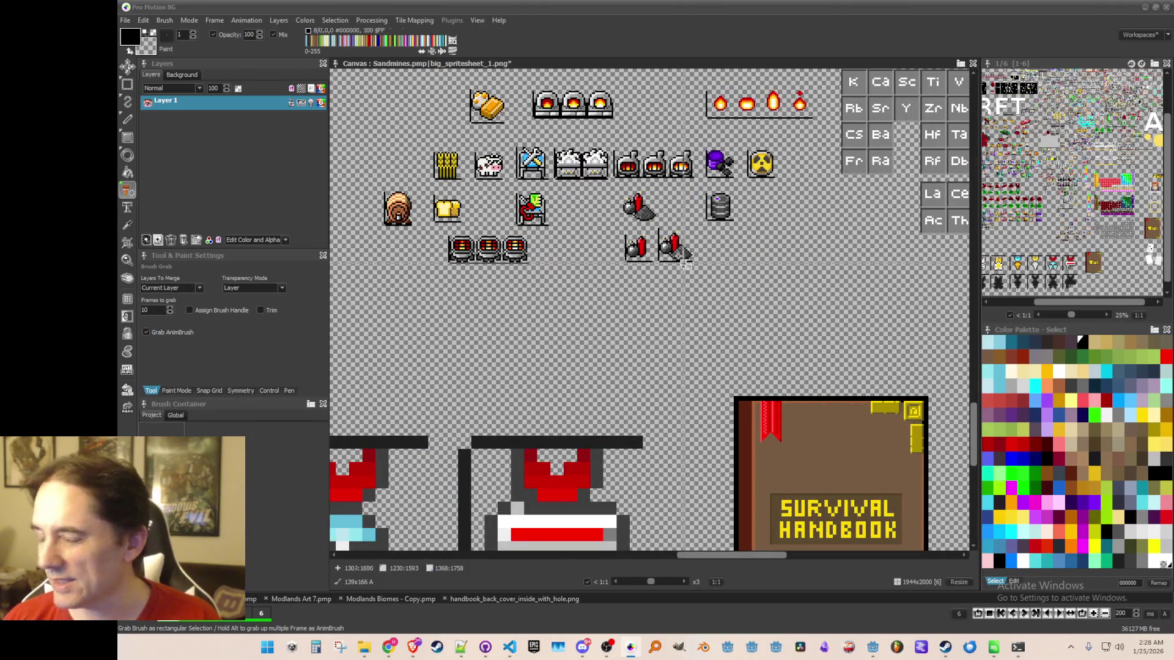
scroll(611, 244, up, 1)
scroll(574, 162, up, 1)
scroll(573, 162, up, 1)
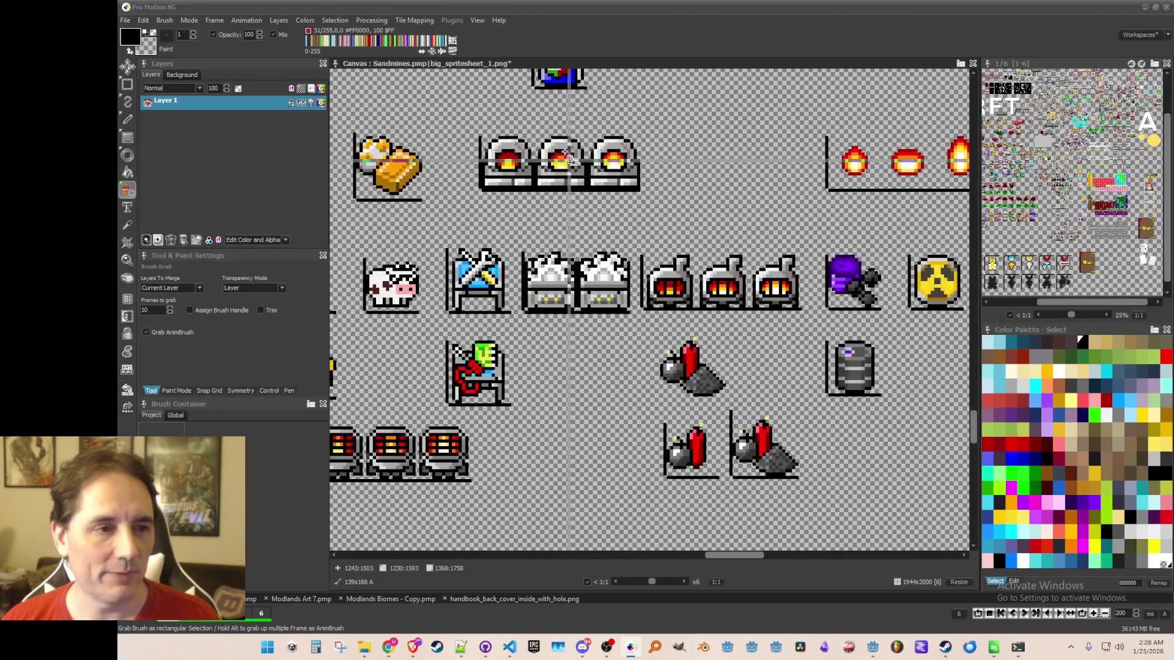
scroll(467, 145, up, 1)
Grab the furnace icon as a brush, centre the view on the book, and keep the brush at 32x32.
drag(468, 144, 773, 247)
scroll(667, 262, down, 2)
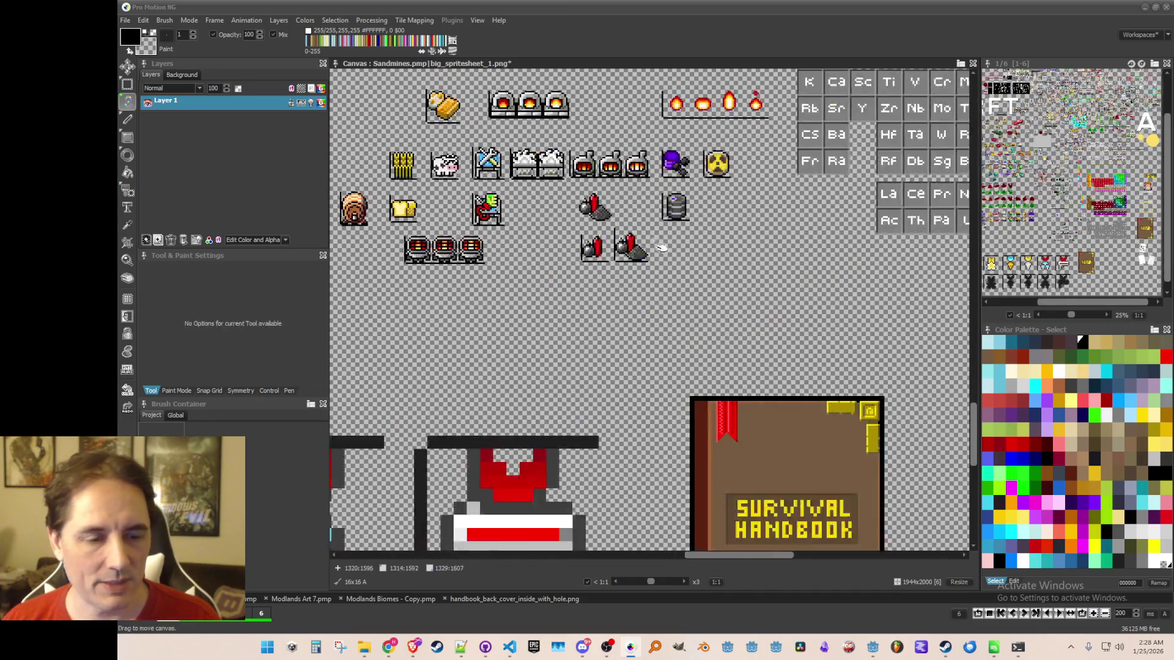
drag(668, 262, 613, 97)
scroll(732, 397, up, 1)
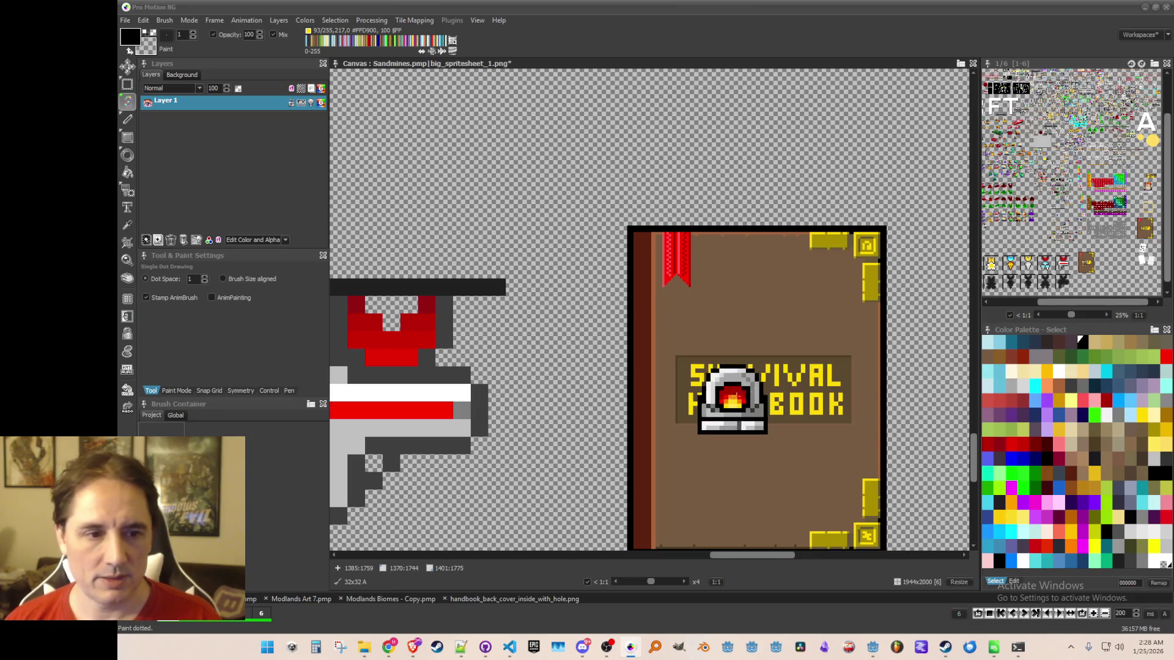
scroll(732, 398, down, 1)
drag(760, 387, 731, 341)
scroll(709, 346, up, 1)
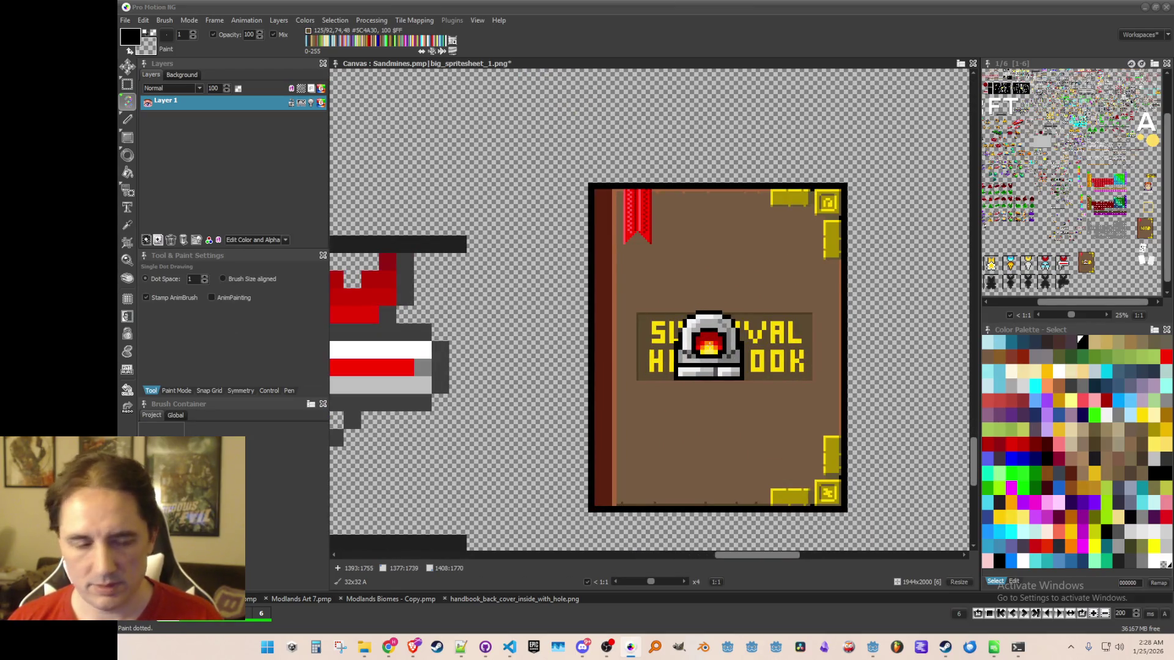
key(shift+h)
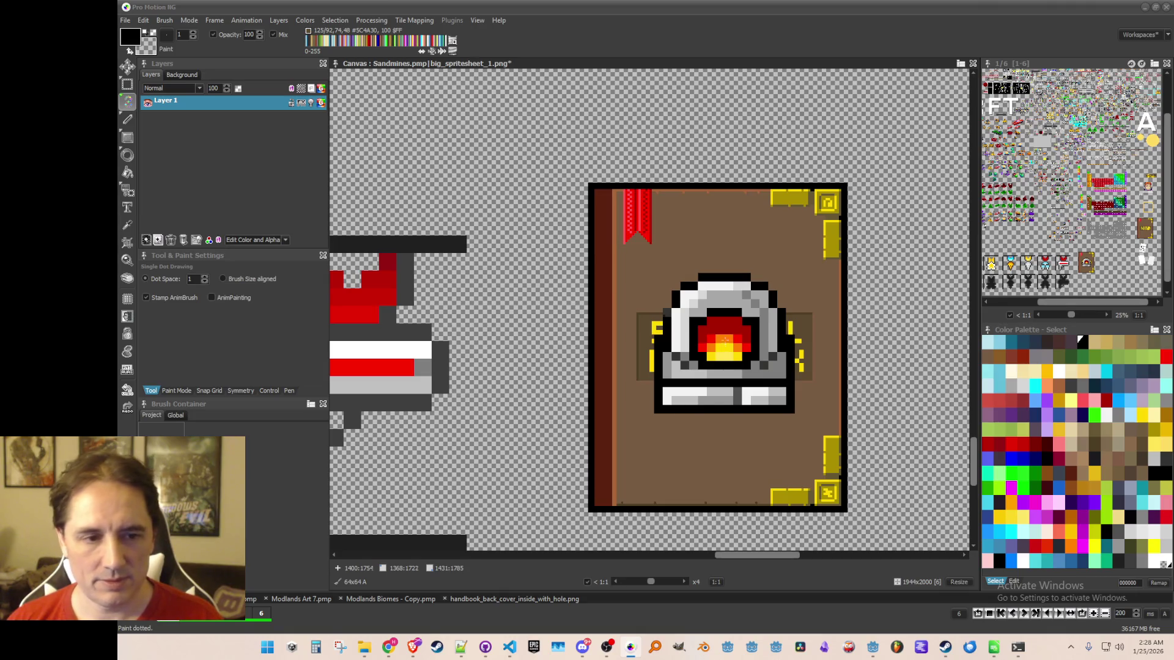
key(h)
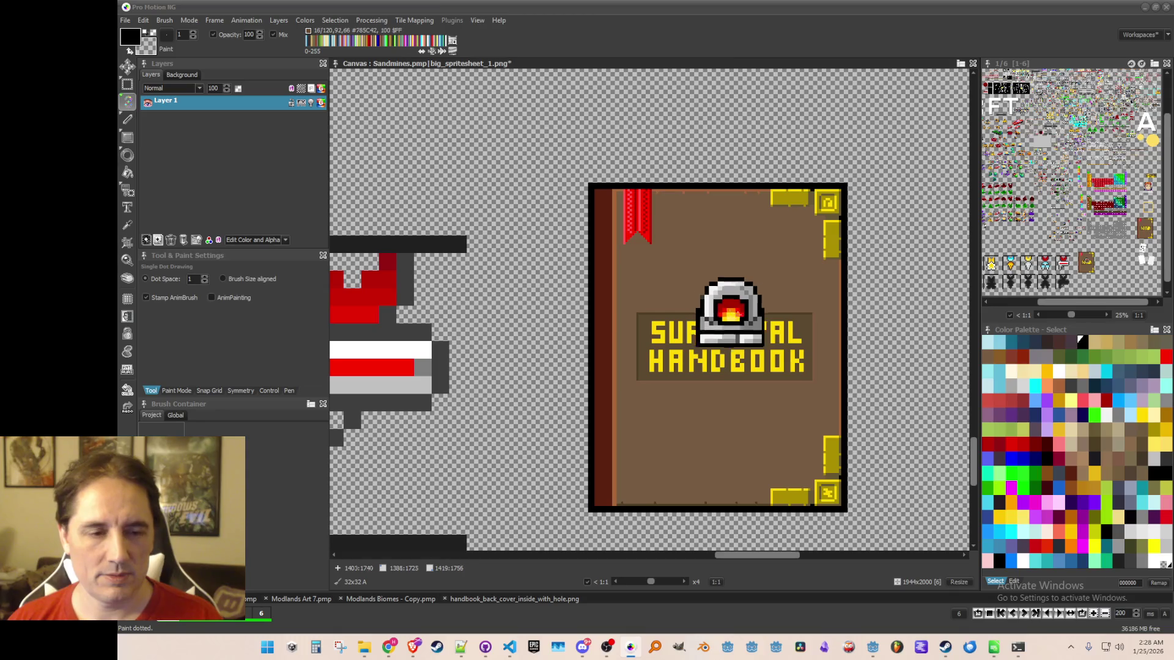
Stamp a furnace copy to the right of the Survival Handbook cover.
scroll(726, 305, right, 2)
click(847, 283)
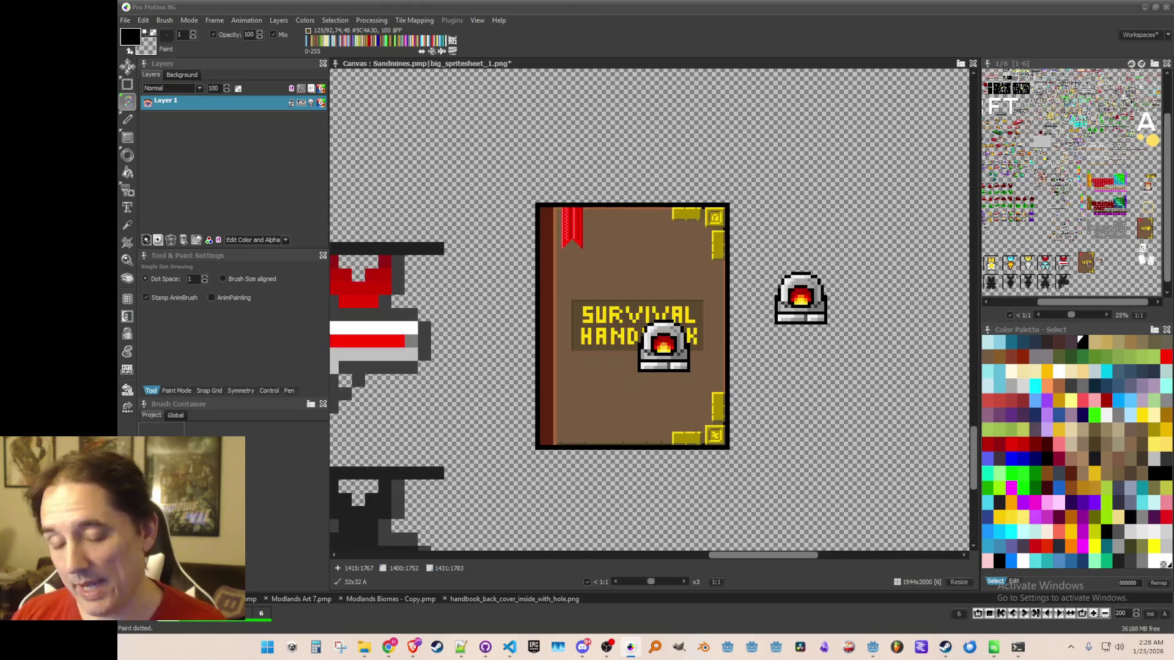
mouse_move(654, 404)
mouse_down()
mouse_move(673, 392)
mouse_move(665, 400)
mouse_up()
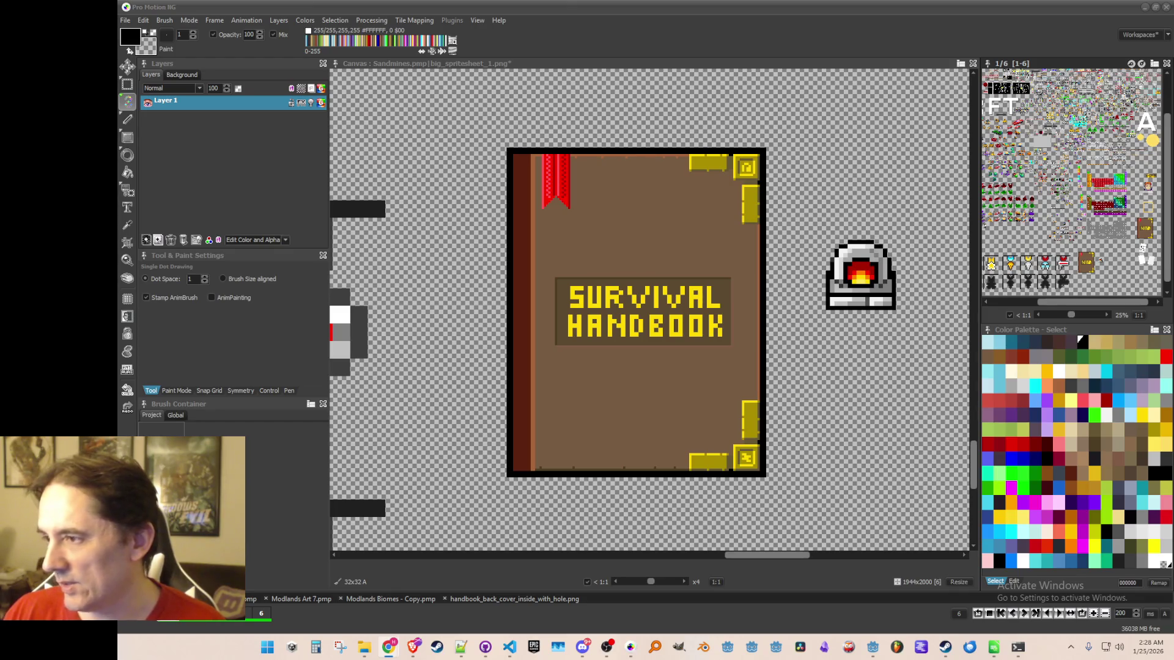
drag(886, 328, 893, 320)
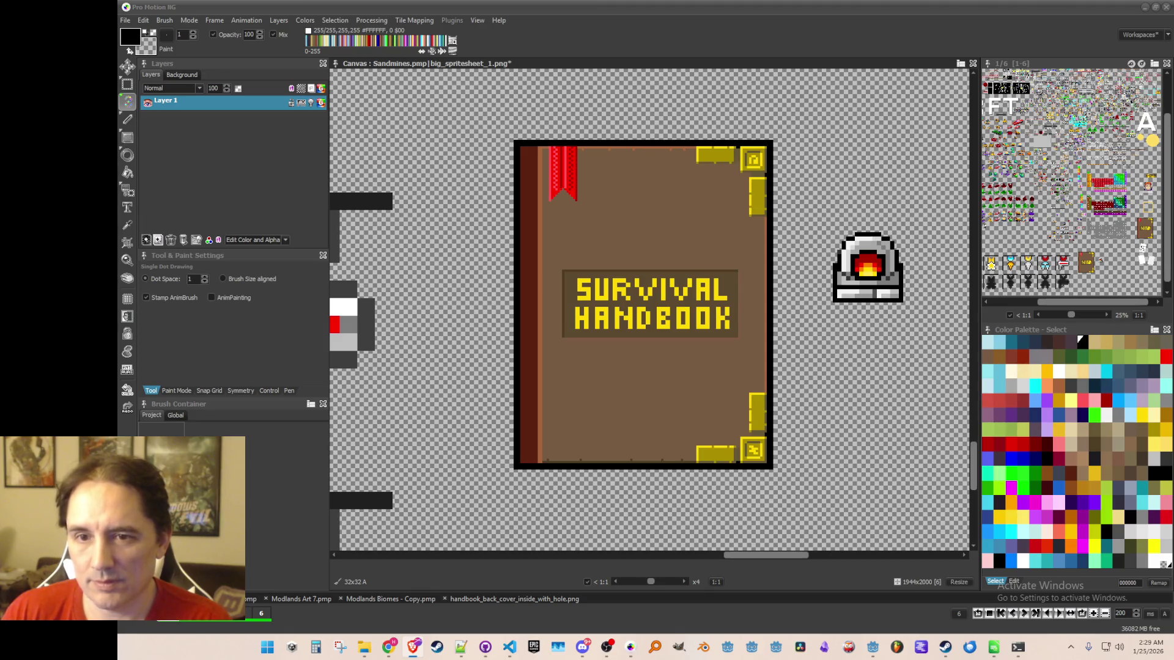
Scroll the view around the Survival Handbook cover and the stamped furnace icon.
scroll(737, 292, down, 1)
scroll(741, 292, up, 1)
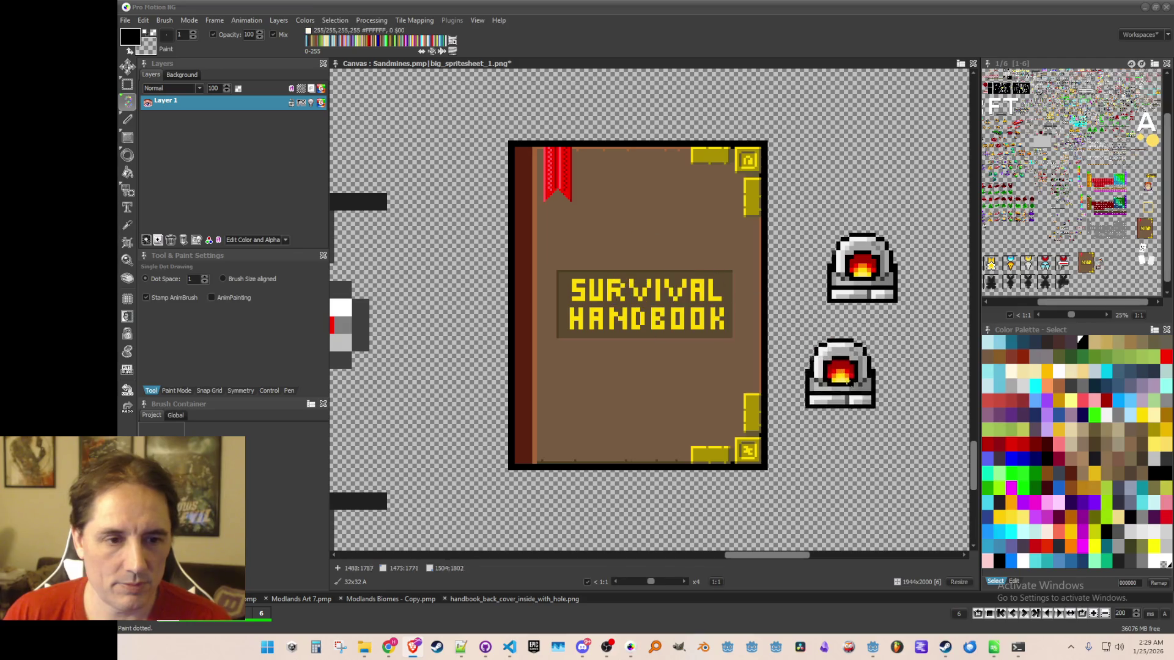
scroll(765, 354, up, 1)
Capture the title word SURVIVAL from the handbook cover as a brush.
scroll(483, 229, up, 2)
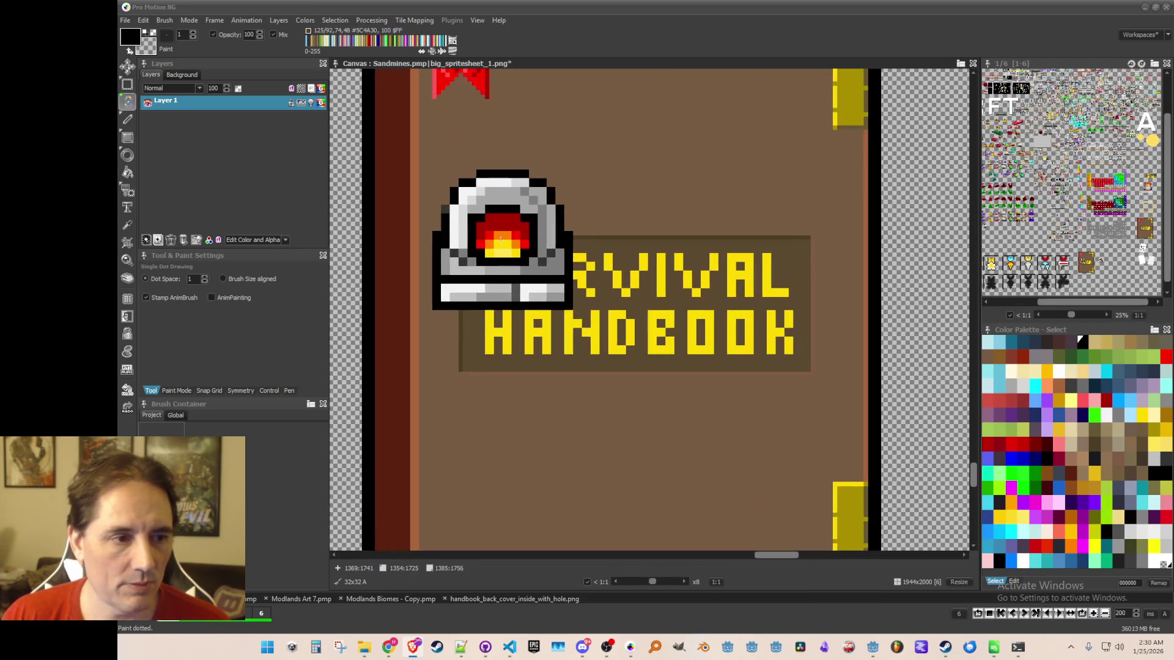
key(b)
mouse_move(460, 235)
mouse_down()
mouse_move(495, 293)
mouse_move(816, 309)
mouse_up()
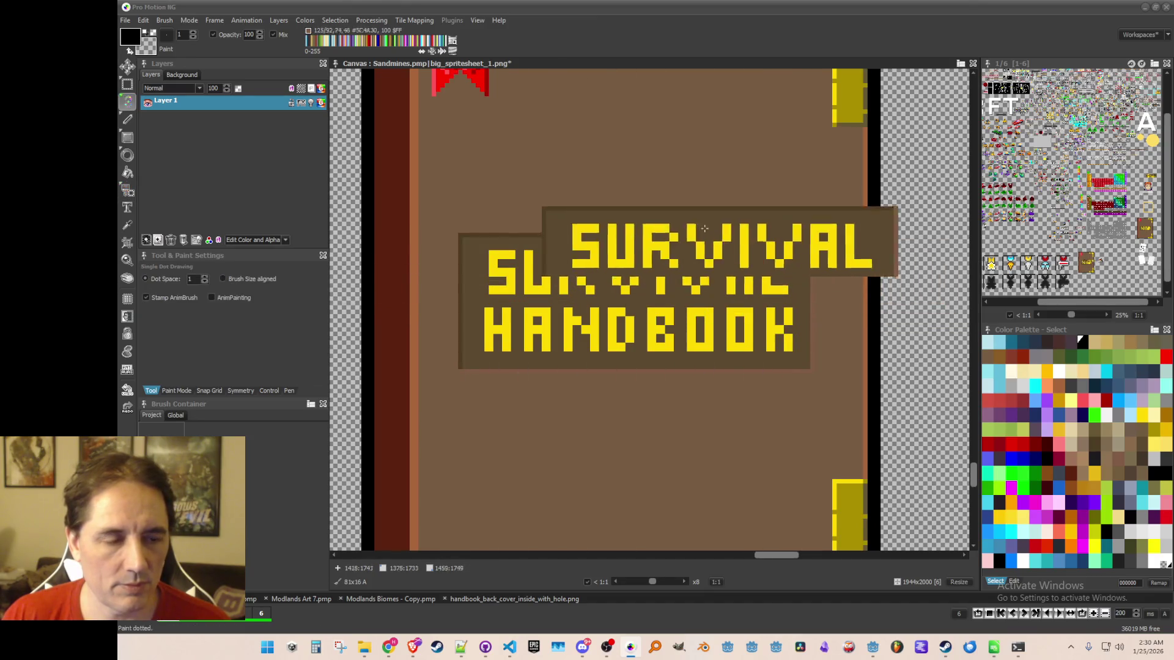
click(639, 195)
scroll(639, 195, down, 1)
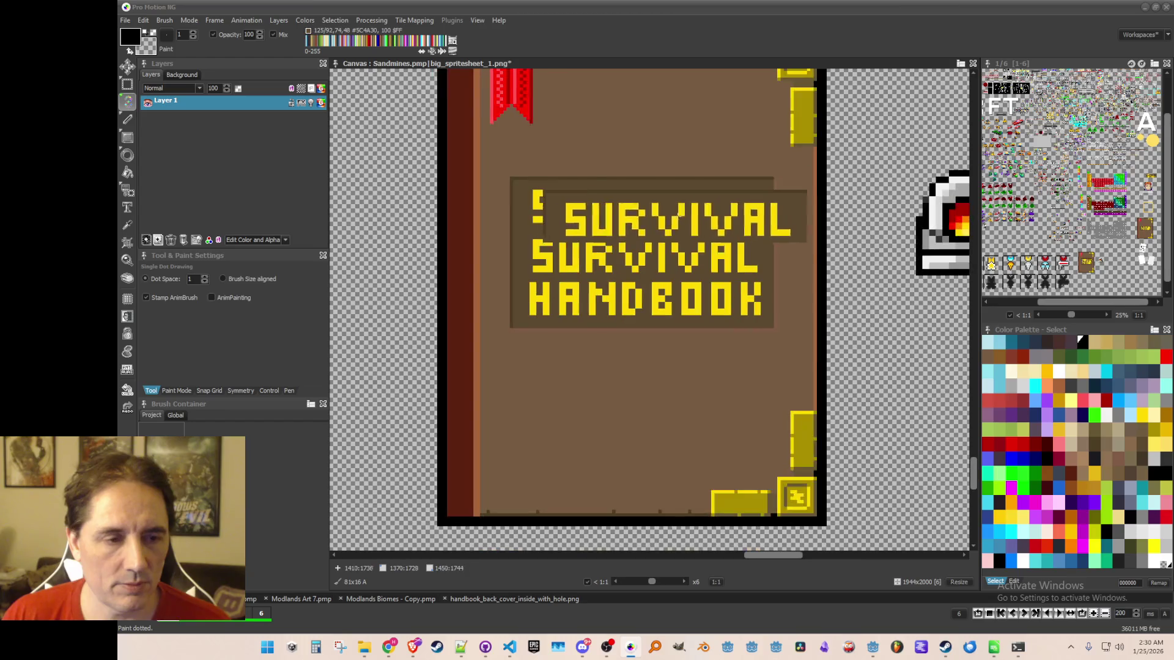
Paint over the SURVIVAL letters in panel colour and stamp a panel-coloured block over the leftovers.
key(b)
scroll(642, 217, up, 3)
key(d)
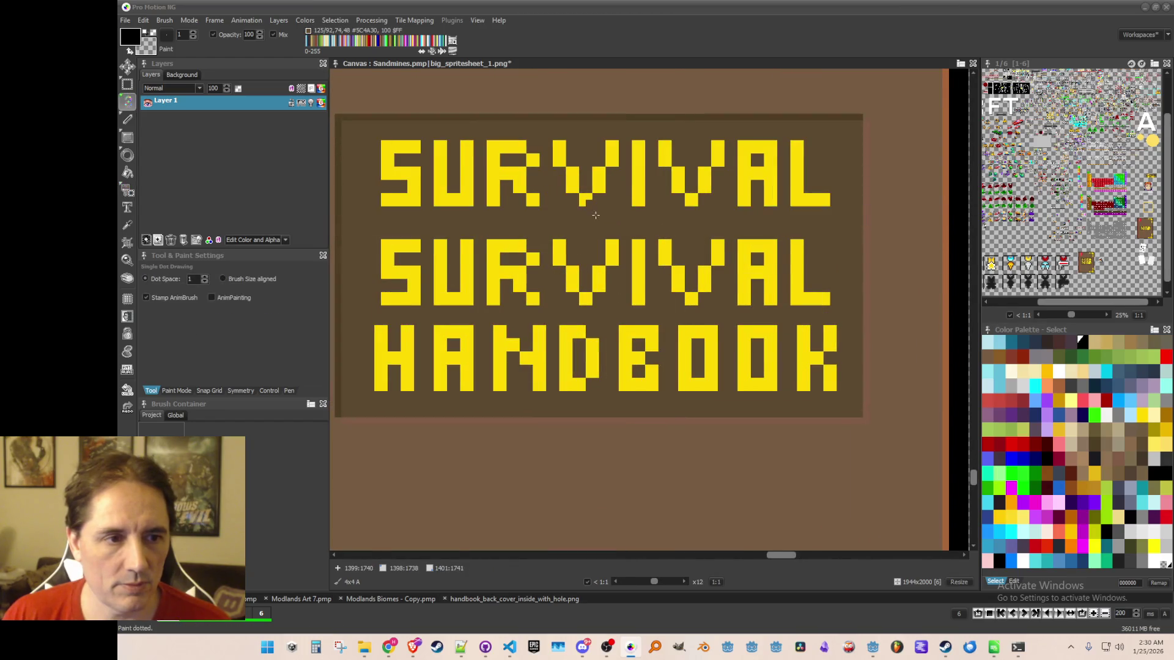
scroll(597, 215, down, 2)
mouse_move(497, 181)
mouse_down()
mouse_move(523, 231)
mouse_move(642, 193)
mouse_move(679, 220)
mouse_move(699, 274)
mouse_move(589, 285)
mouse_move(503, 269)
mouse_move(605, 241)
mouse_move(670, 245)
mouse_up()
key(b)
click(516, 195)
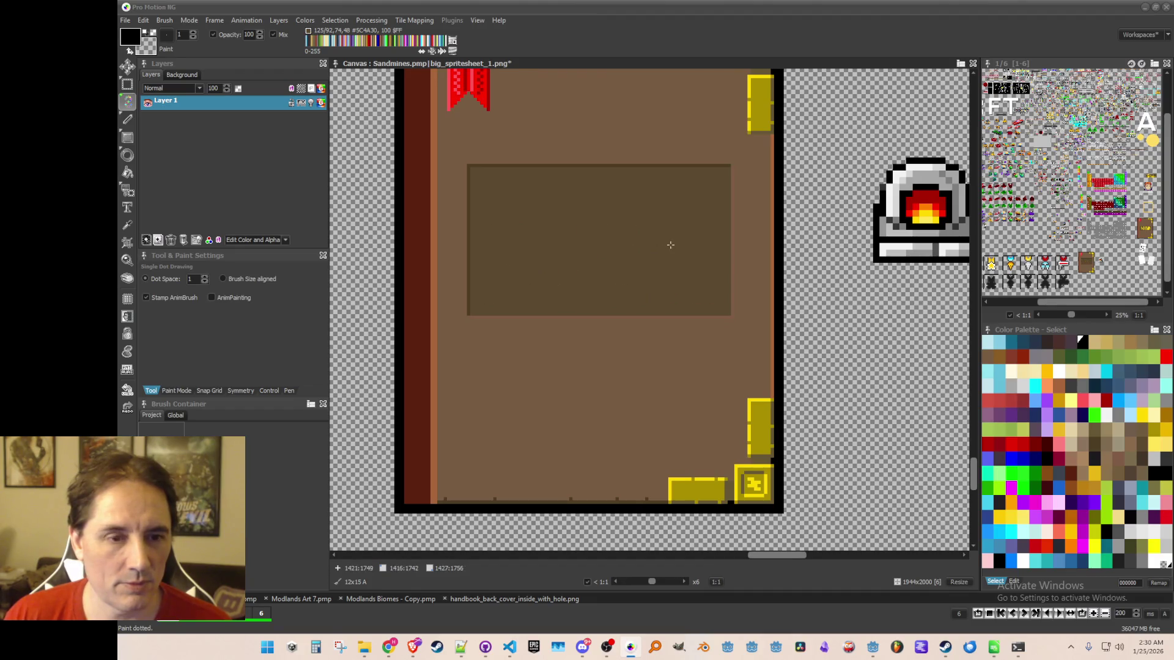
scroll(670, 244, down, 3)
scroll(636, 329, up, 2)
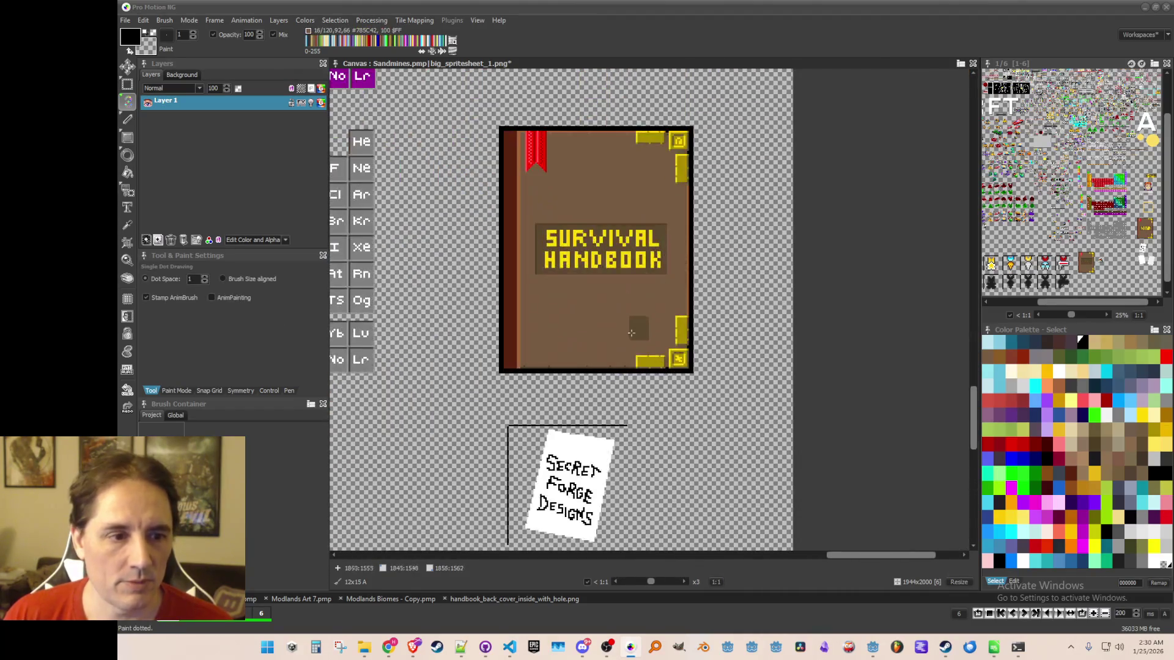
Copy an O and an R from the title and stamp them beside the book as OR.
key(b)
scroll(648, 244, up, 2)
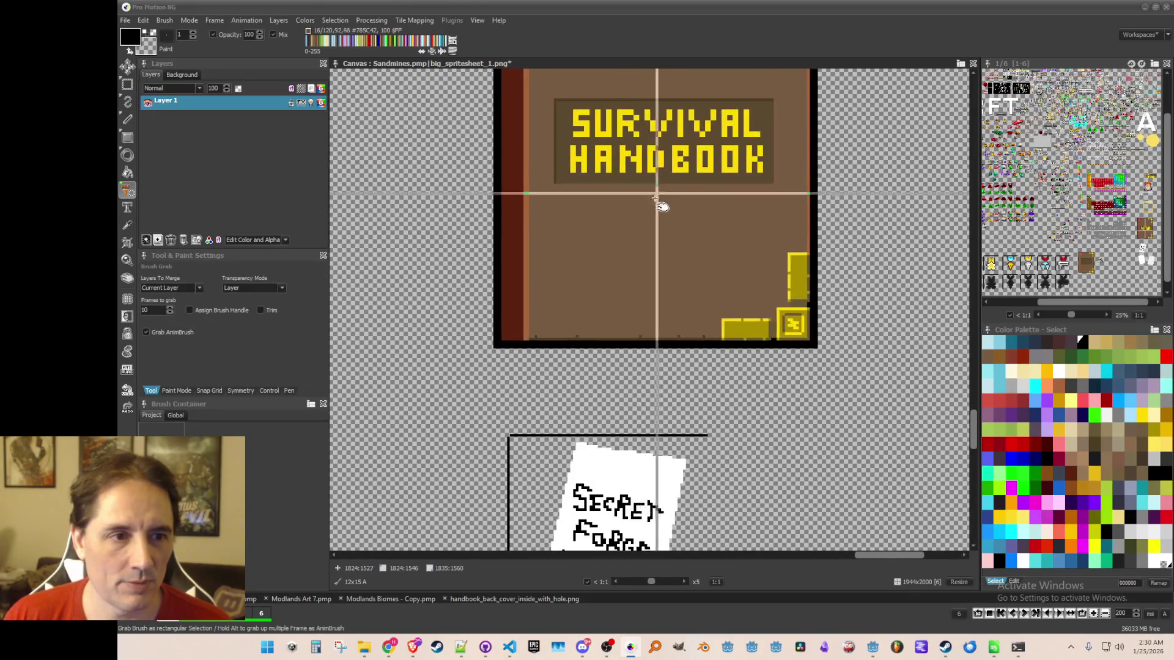
scroll(657, 189, up, 4)
scroll(694, 223, down, 2)
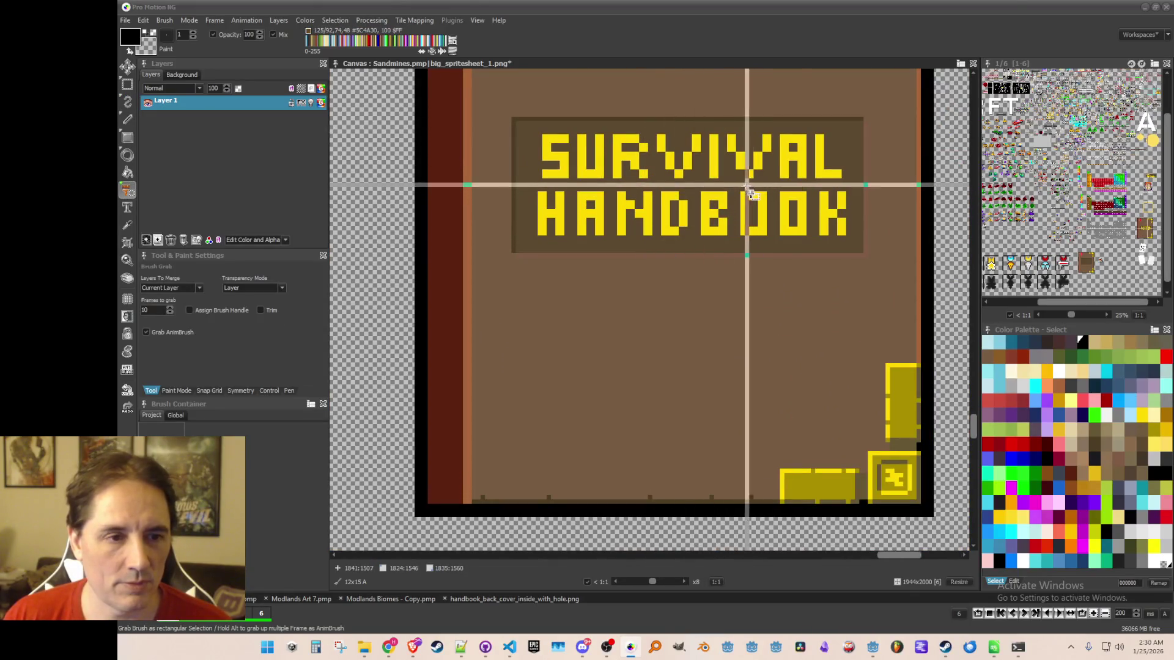
drag(738, 189, 766, 238)
scroll(612, 275, down, 2)
click(535, 229)
scroll(752, 156, up, 1)
key(b)
drag(745, 124, 774, 159)
click(533, 236)
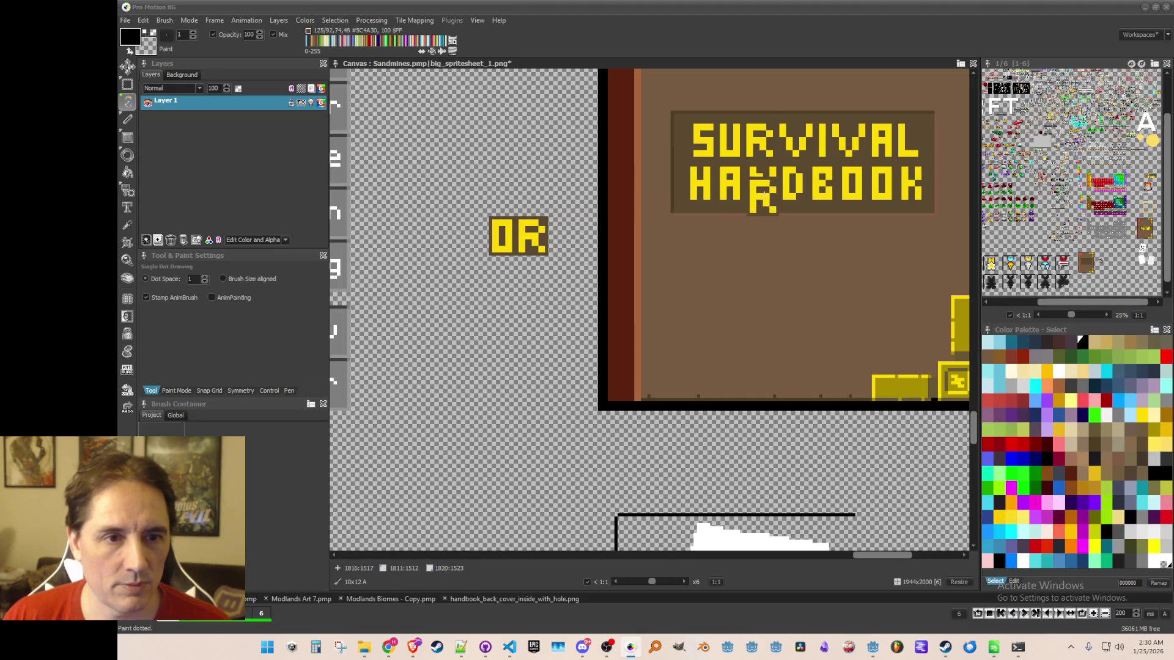
Stamp a copied A before OR and paint brown over it to form FOR.
key(b)
drag(870, 122, 898, 166)
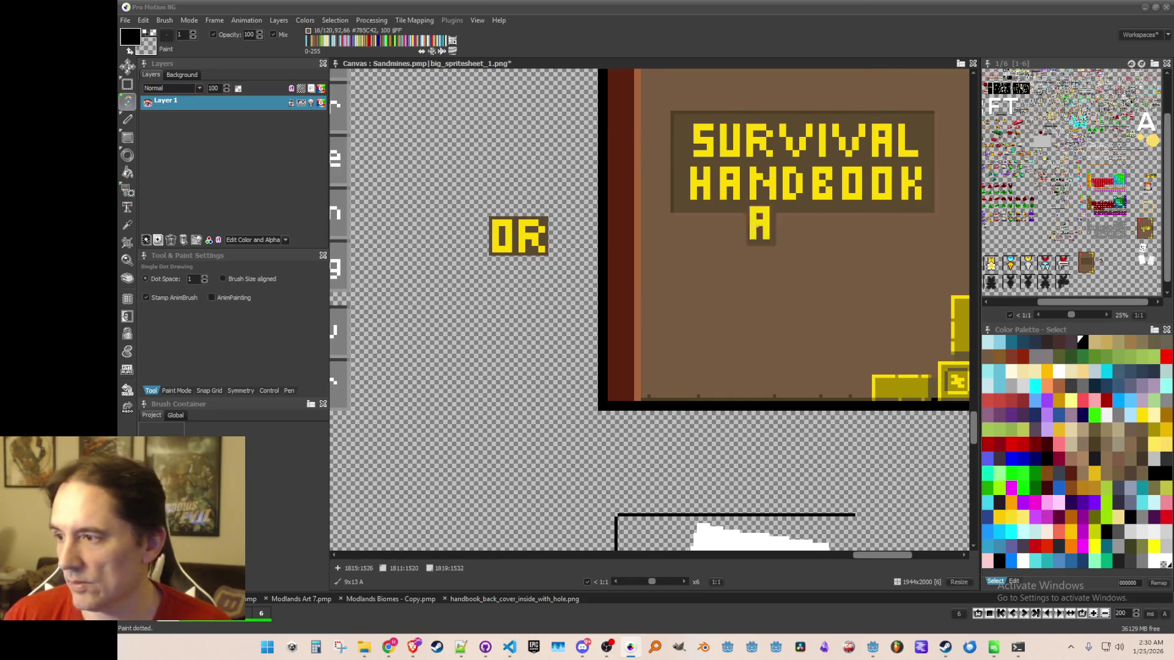
scroll(522, 343, up, 1)
click(453, 227)
click(460, 202)
key(k)
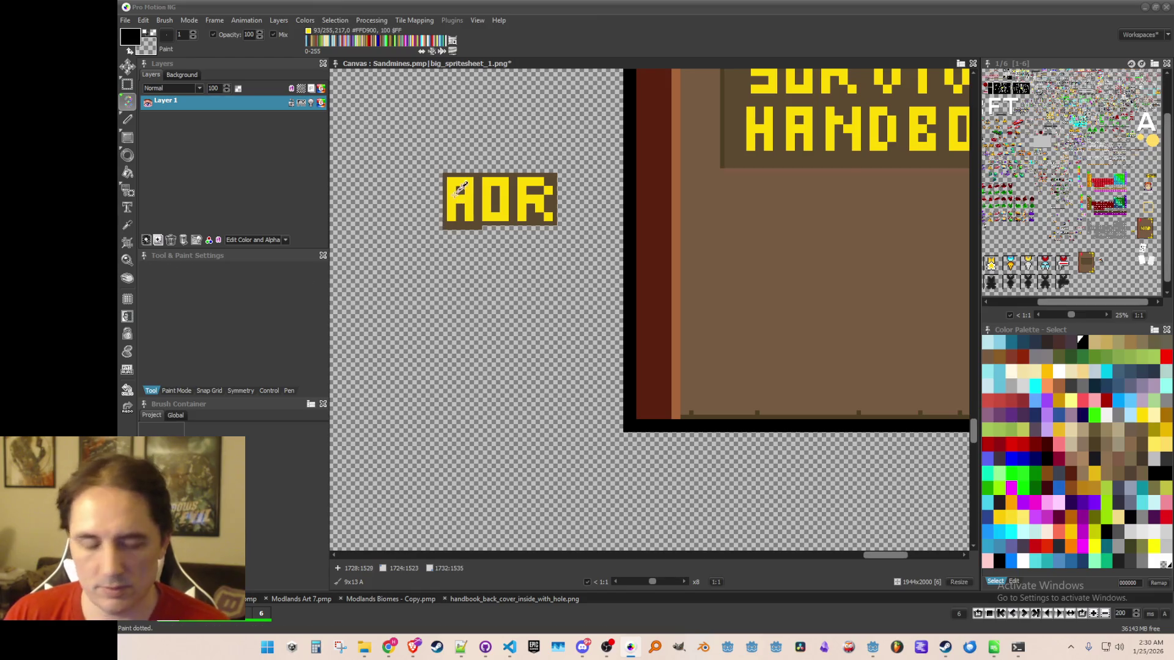
scroll(453, 190, up, 2)
click(489, 190)
key(d)
drag(492, 183, 507, 195)
drag(494, 237, 505, 275)
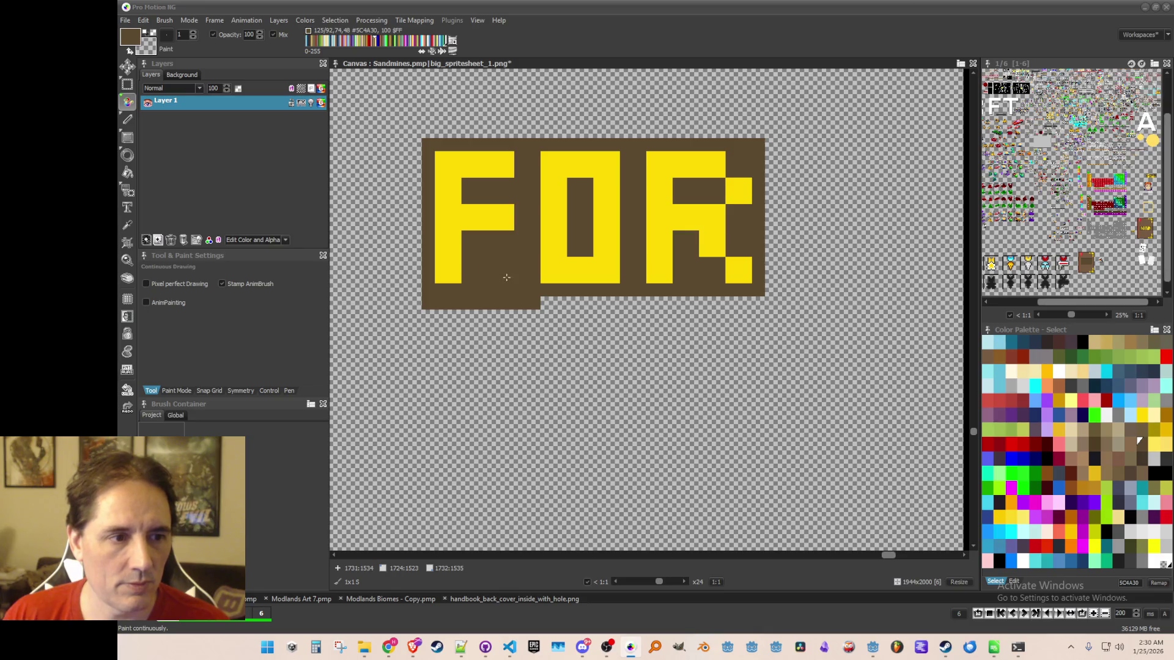
Copy the S of SURVIVAL and stamp it after FOR.
scroll(564, 254, down, 4)
scroll(696, 232, right, 2)
scroll(673, 214, up, 1)
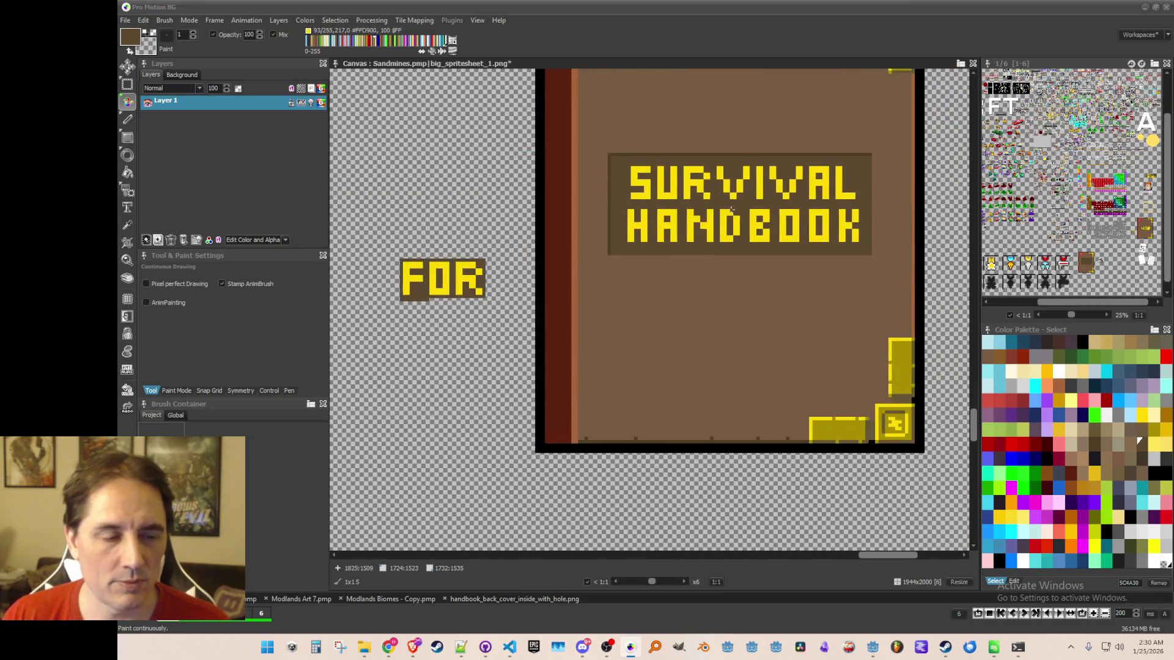
scroll(652, 197, up, 1)
key(b)
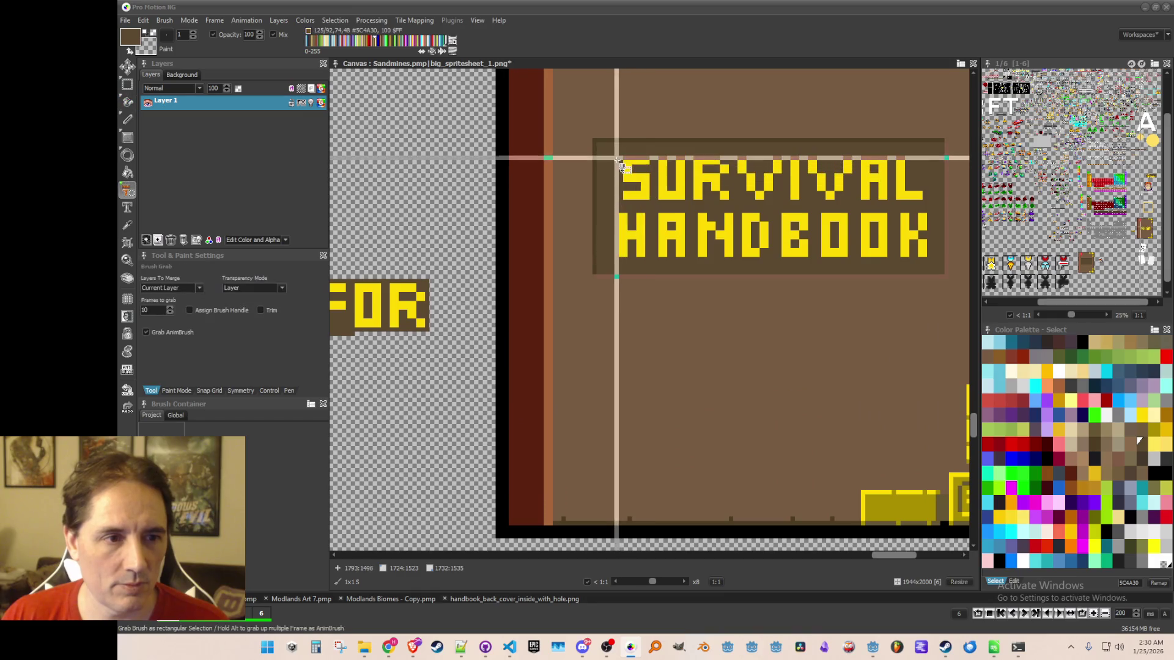
drag(617, 158, 653, 198)
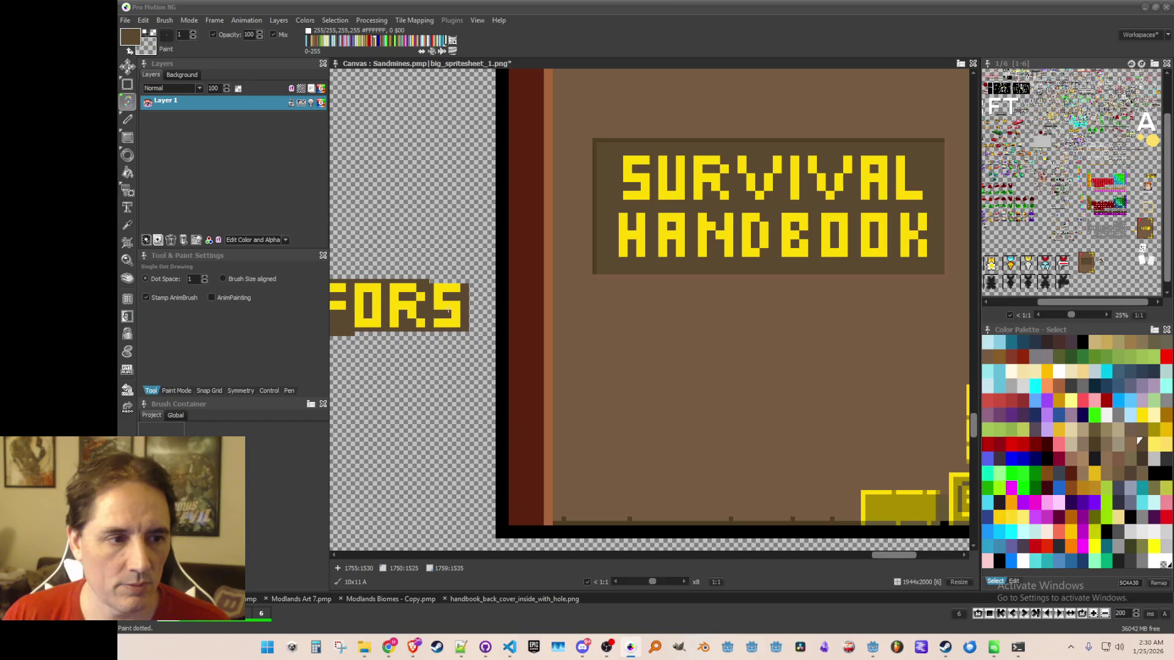
click(449, 309)
drag(449, 314, 513, 304)
Reshape the stamped S into a G with yellow and brown pixels, spelling FORG.
scroll(512, 304, up, 1)
key(k)
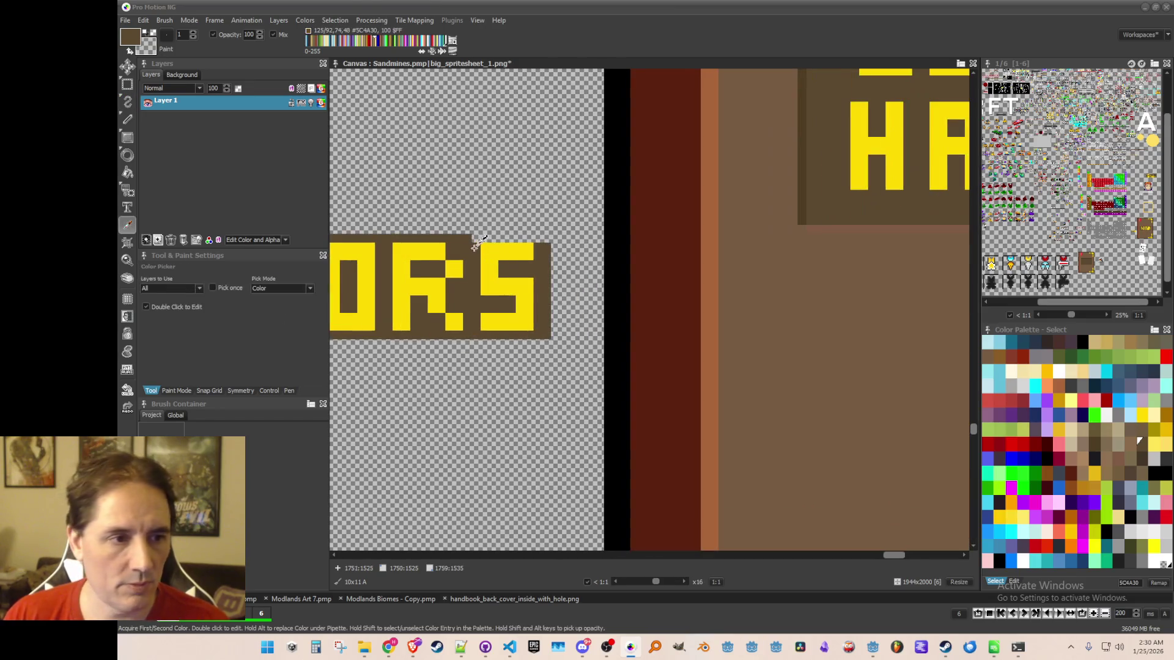
key(f)
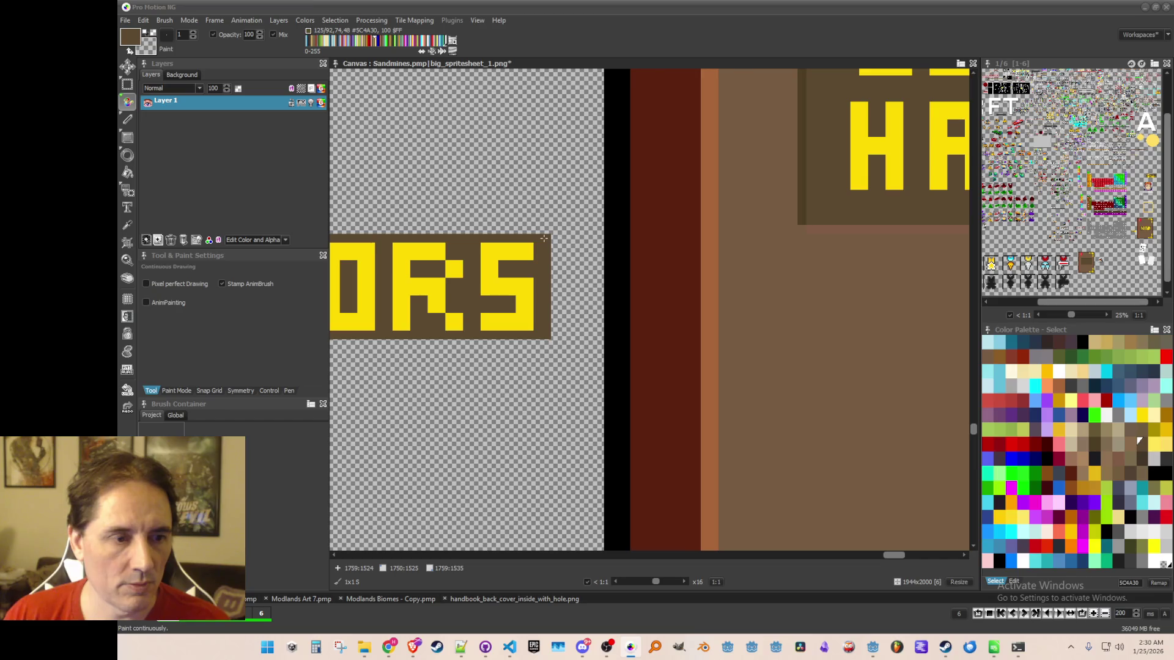
key(k)
click(519, 279)
drag(493, 301, 527, 301)
key(k)
click(548, 306)
click(546, 286)
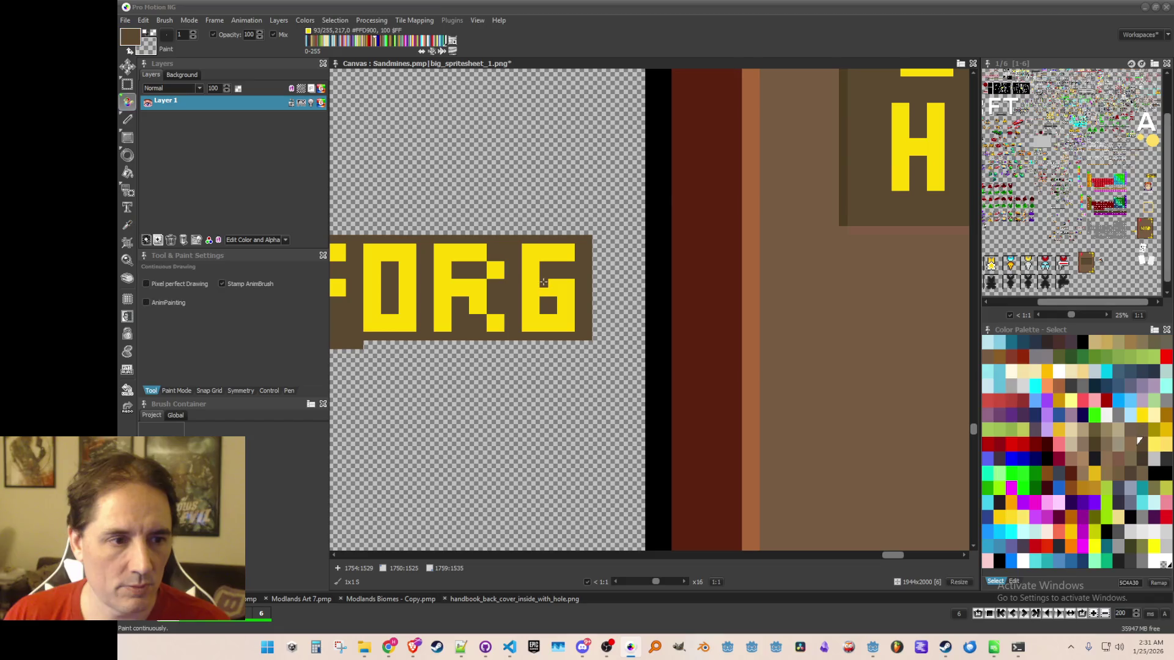
scroll(550, 300, down, 3)
scroll(781, 217, up, 1)
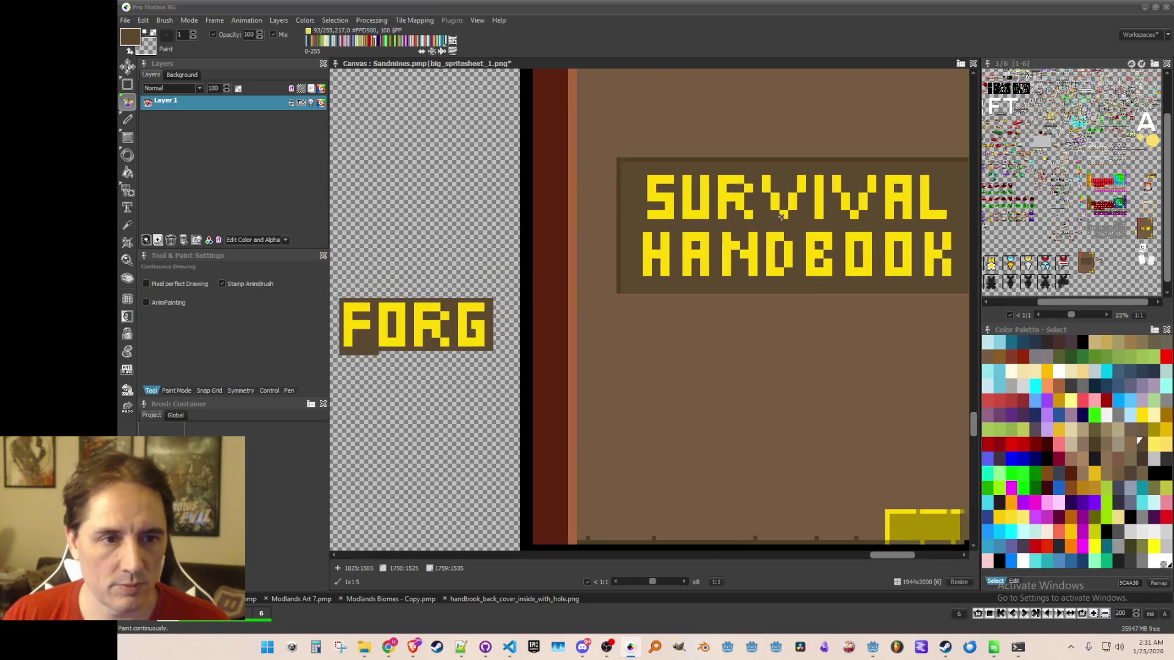
Stamp a copied A after FORG and paint it brown into an E, completing FORGE.
key(b)
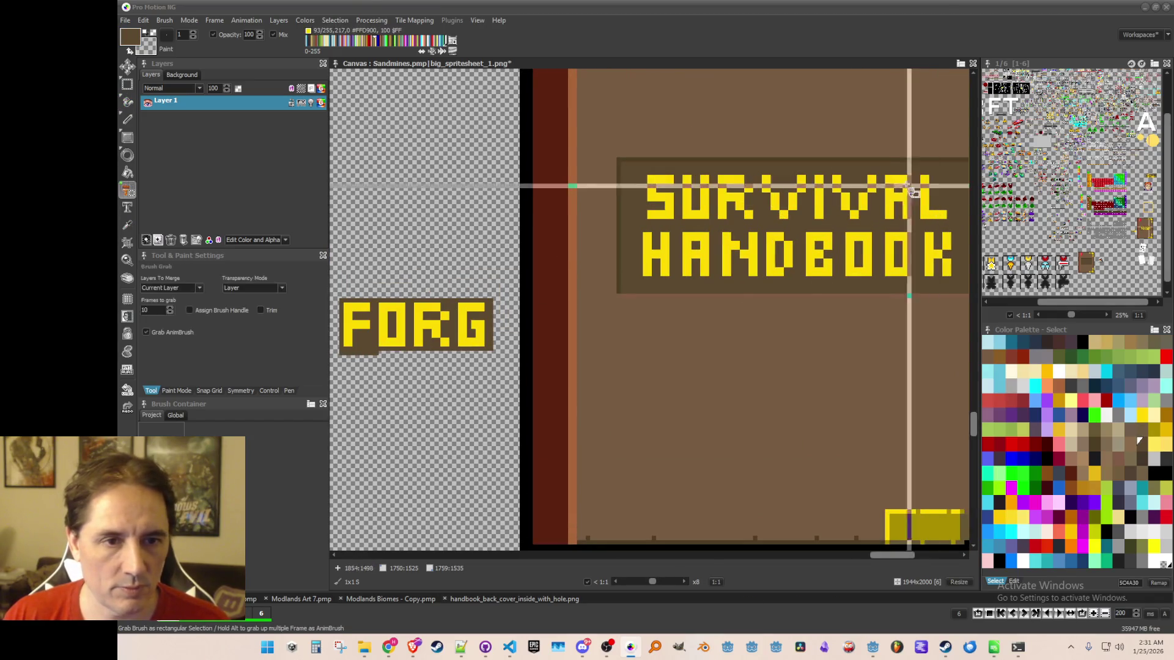
drag(879, 173, 928, 232)
click(581, 324)
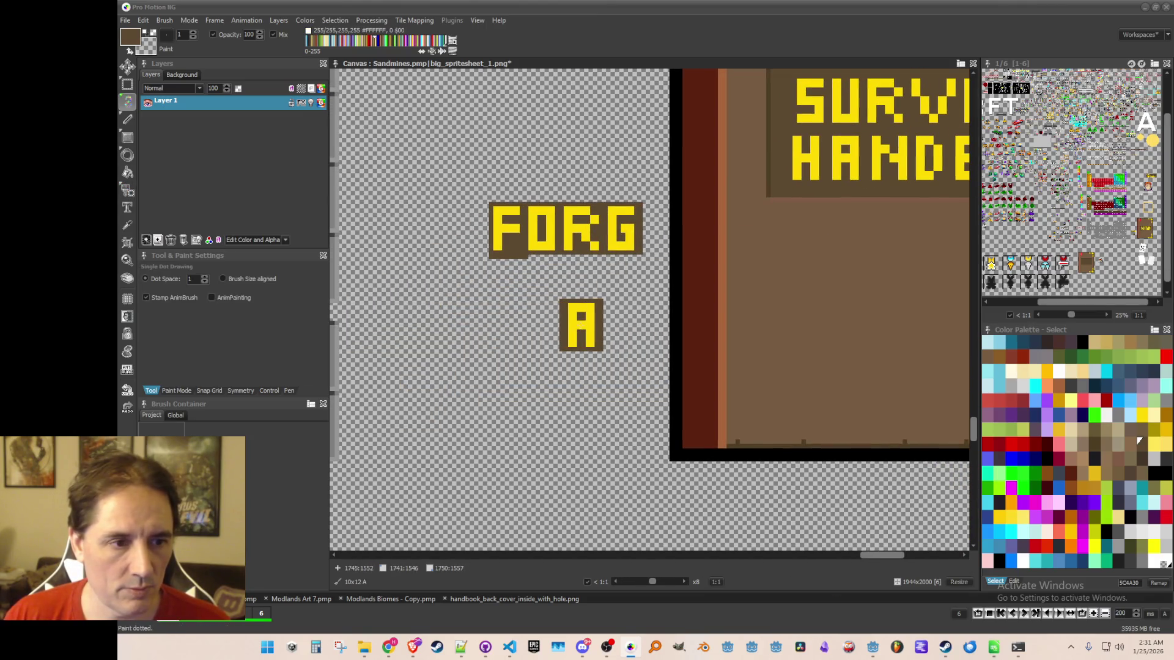
key(b)
drag(457, 196, 642, 268)
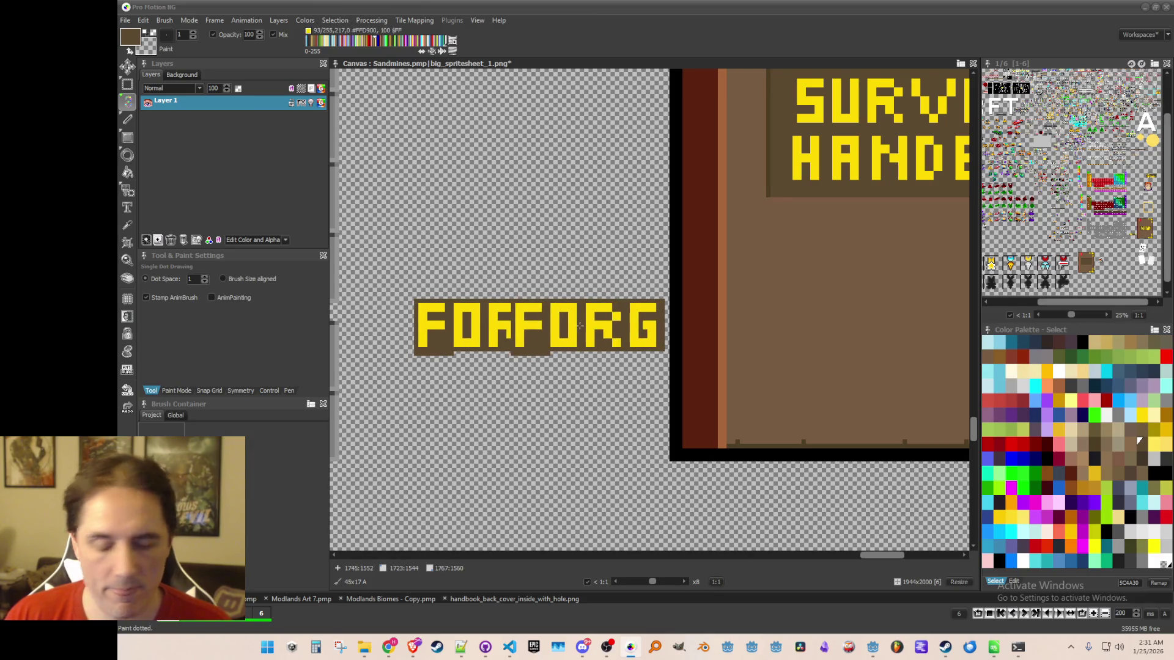
scroll(595, 328, up, 1)
key(Escape)
scroll(621, 288, up, 1)
alt+click(622, 230)
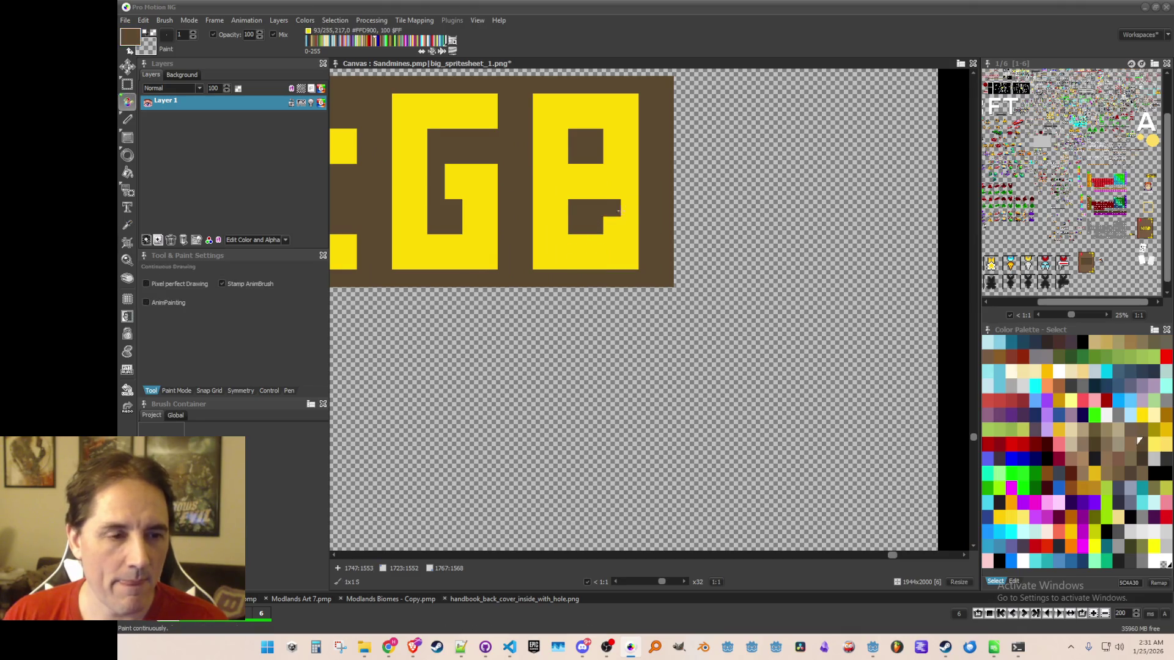
alt+click(588, 220)
drag(612, 208, 630, 226)
mouse_move(630, 138)
mouse_down()
mouse_move(630, 156)
mouse_move(619, 147)
mouse_up()
scroll(619, 147, down, 4)
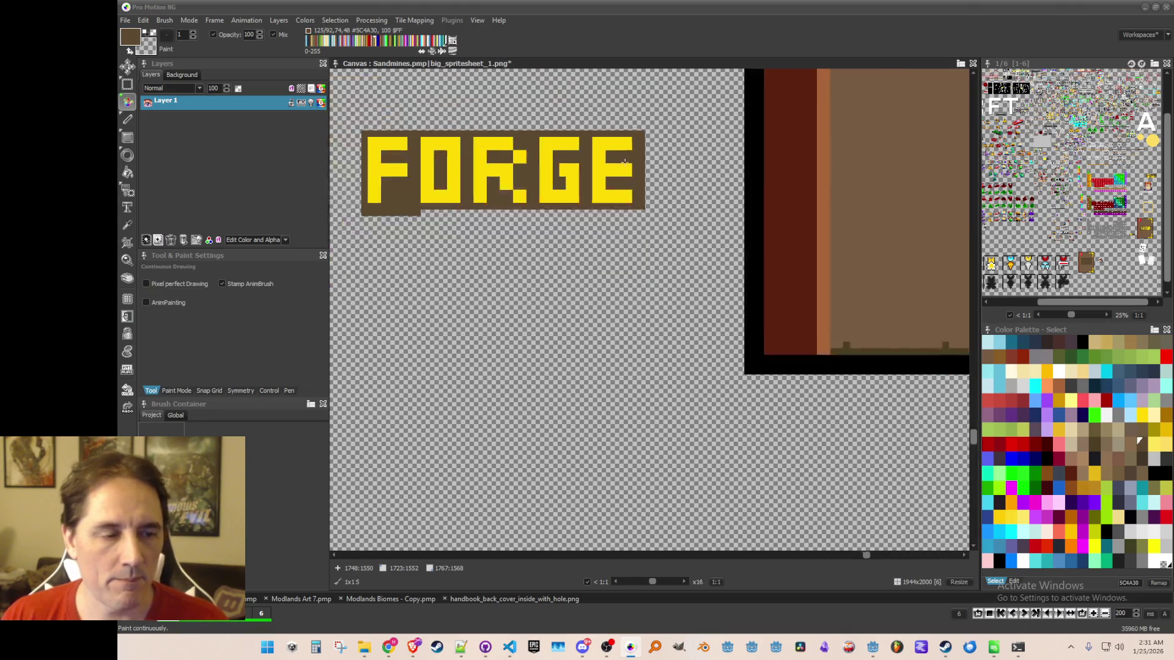
Grab the word FORGE and stamp it into the blank cover's title panel.
key(b)
drag(647, 207, 490, 149)
scroll(551, 183, down, 2)
mouse_move(554, 262)
mouse_down()
mouse_move(389, 404)
mouse_move(502, 407)
mouse_up()
scroll(579, 353, up, 3)
scroll(718, 194, up, 1)
drag(702, 219, 685, 278)
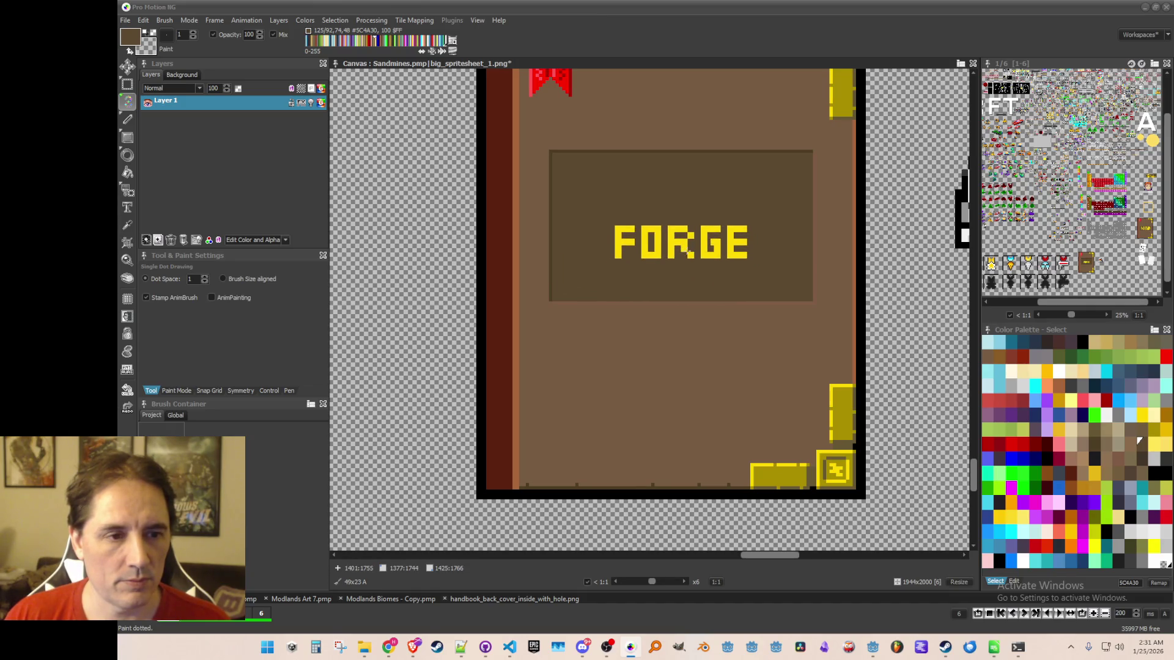
key(b)
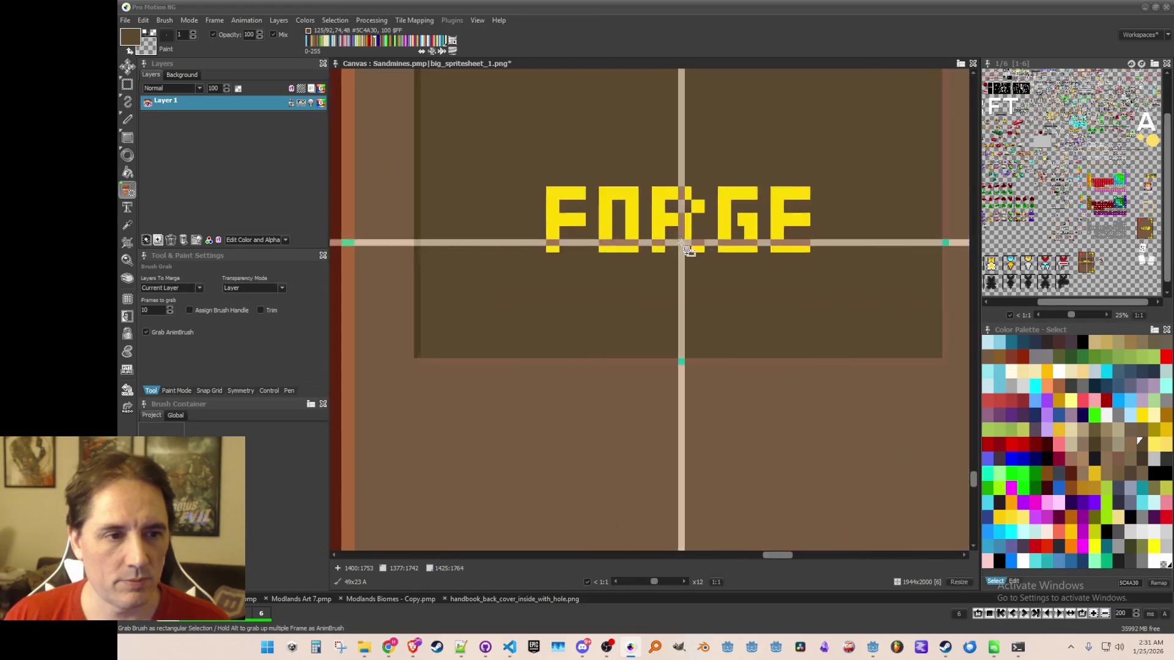
scroll(681, 243, down, 5)
scroll(617, 263, up, 6)
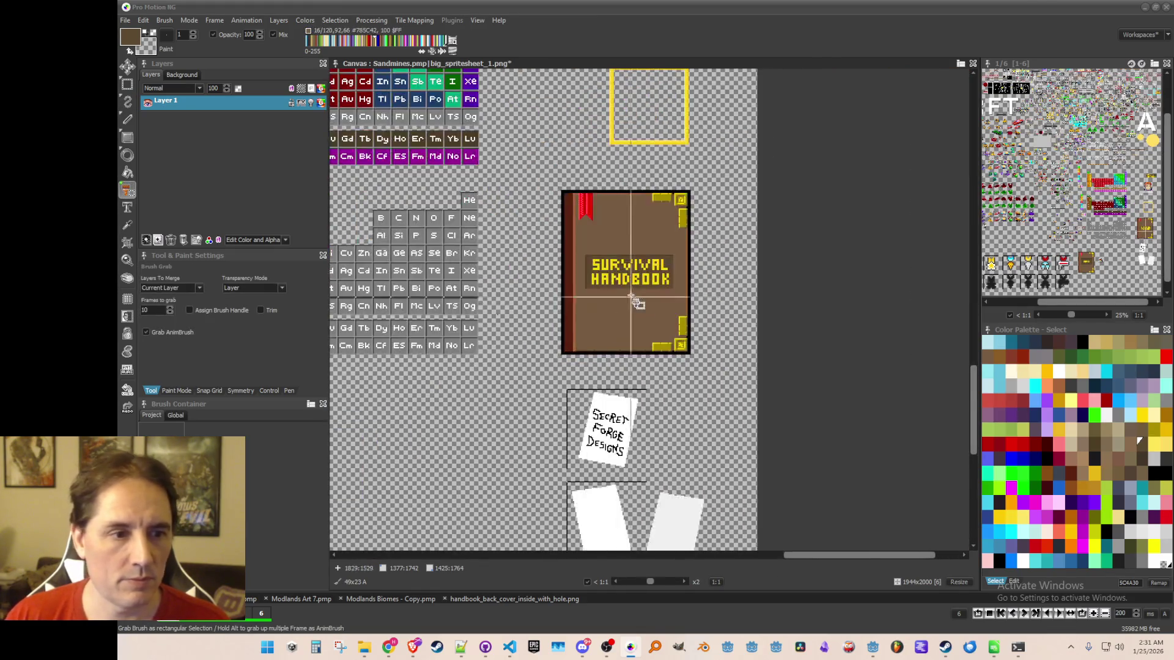
Copy D from HANDBOOK plus S and I from SURVIVAL, stamping them together on empty canvas.
drag(587, 234, 647, 311)
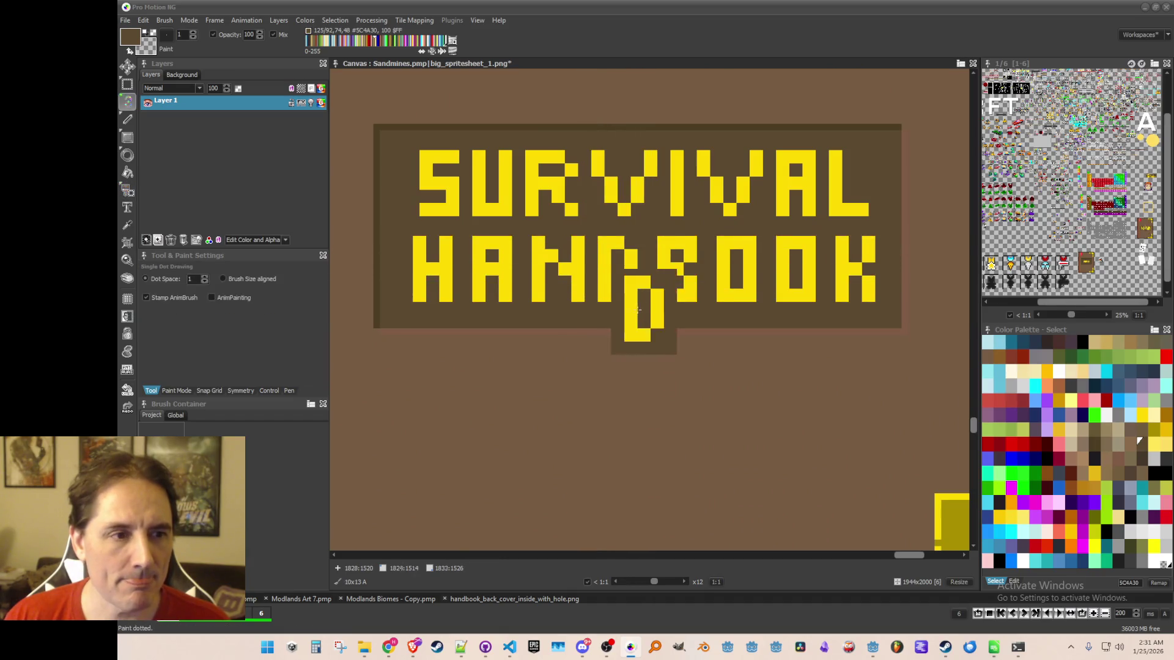
scroll(593, 282, down, 3)
click(492, 351)
scroll(675, 183, up, 3)
key(b)
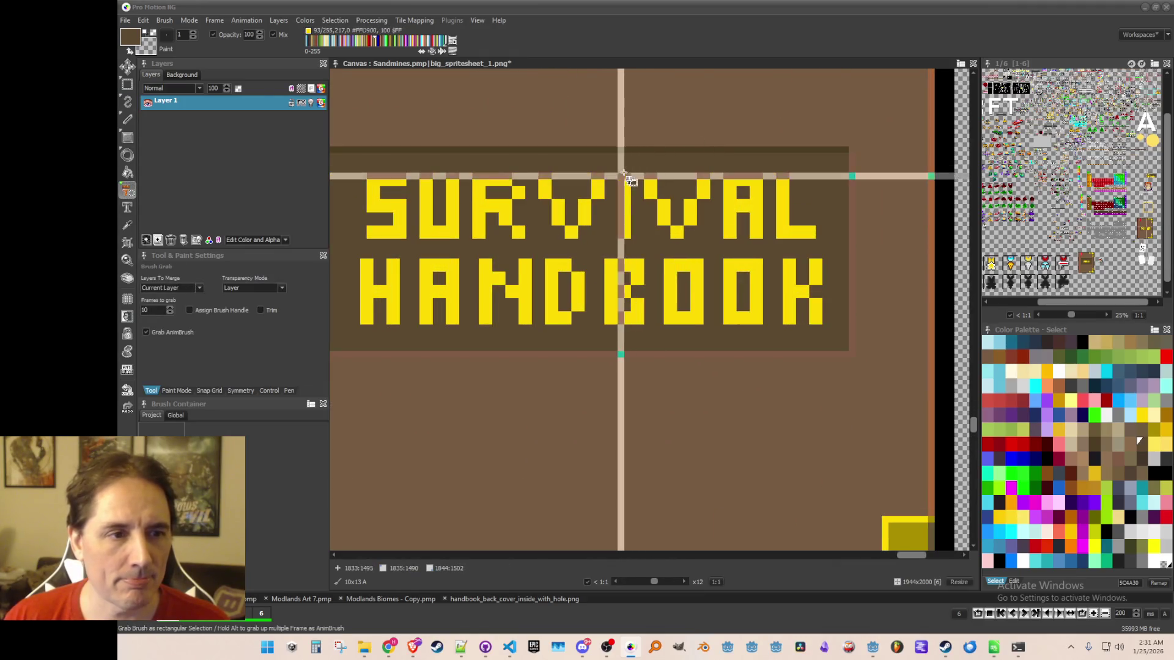
drag(356, 172, 412, 249)
scroll(411, 249, down, 2)
click(432, 419)
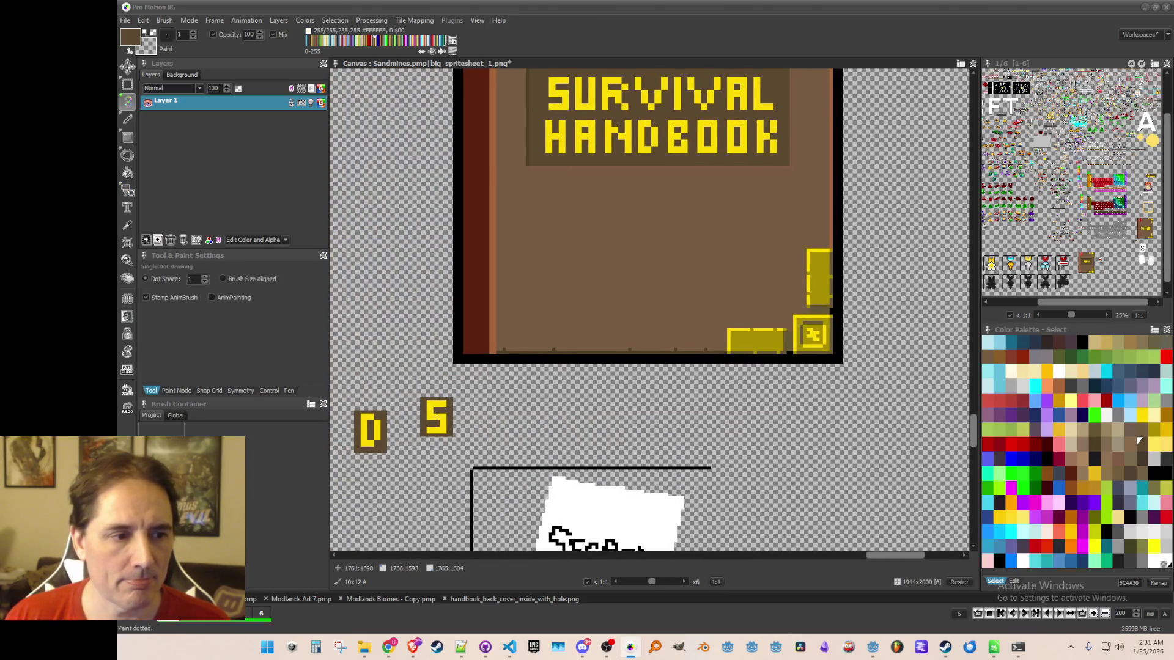
scroll(658, 136, up, 1)
key(b)
drag(640, 125, 669, 184)
drag(738, 104, 741, 86)
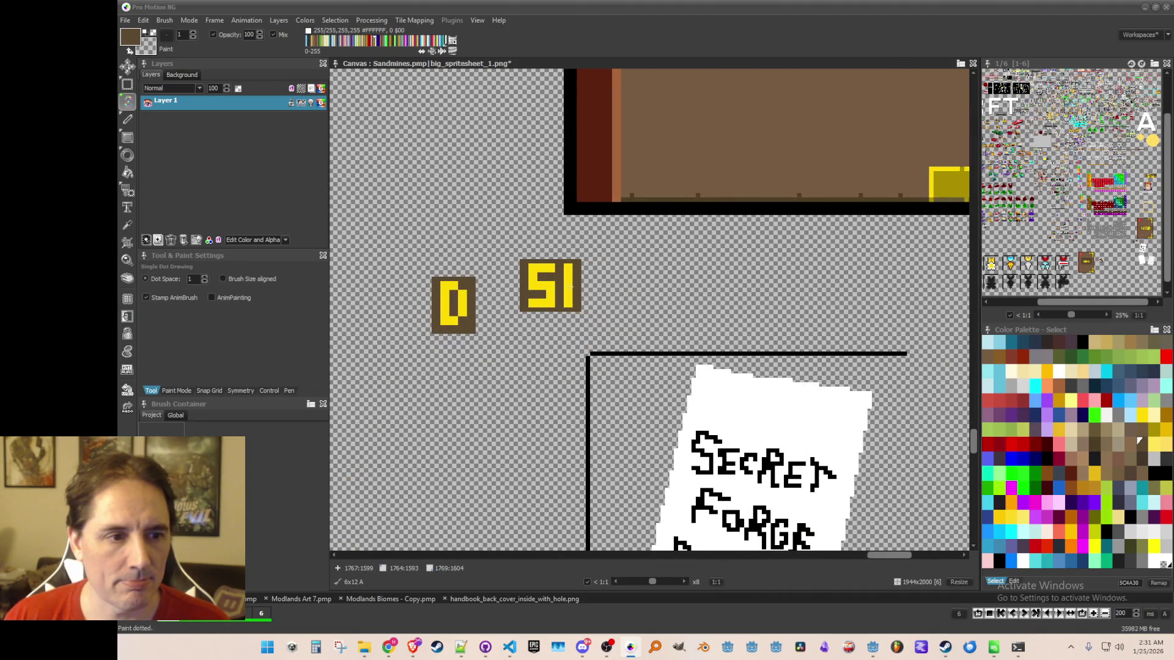
scroll(656, 232, down, 2)
Copy an N from the title and grab the loose D and SIN letters together.
key(b)
scroll(650, 157, up, 4)
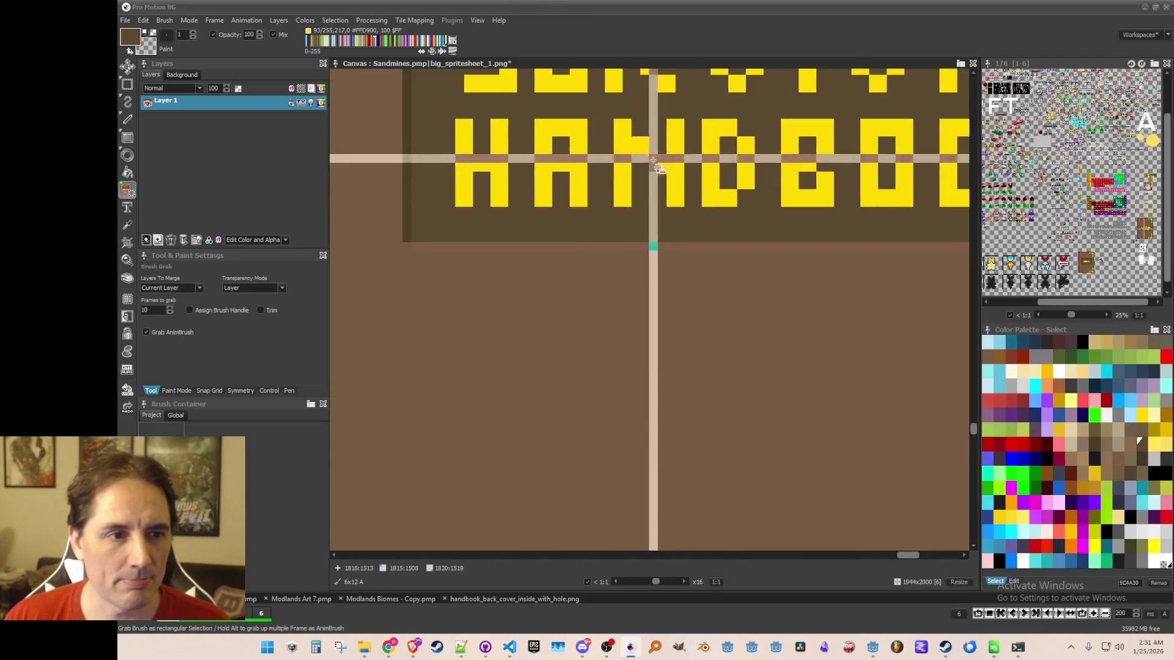
drag(603, 147, 634, 173)
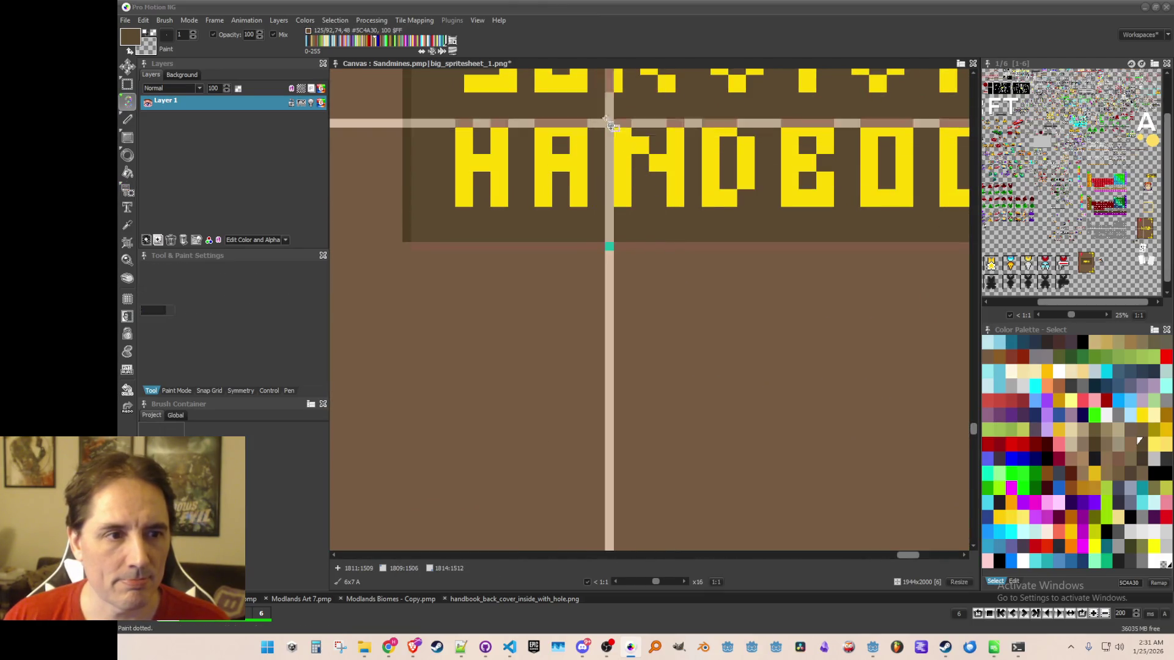
scroll(647, 244, down, 3)
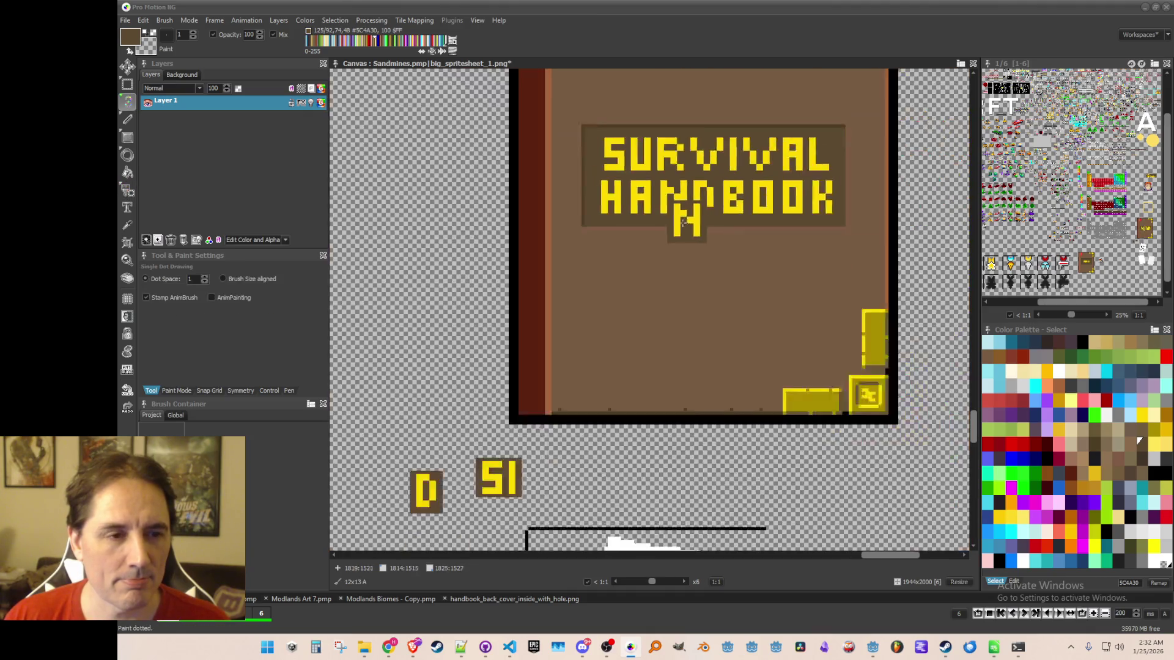
key(h)
scroll(647, 299, up, 3)
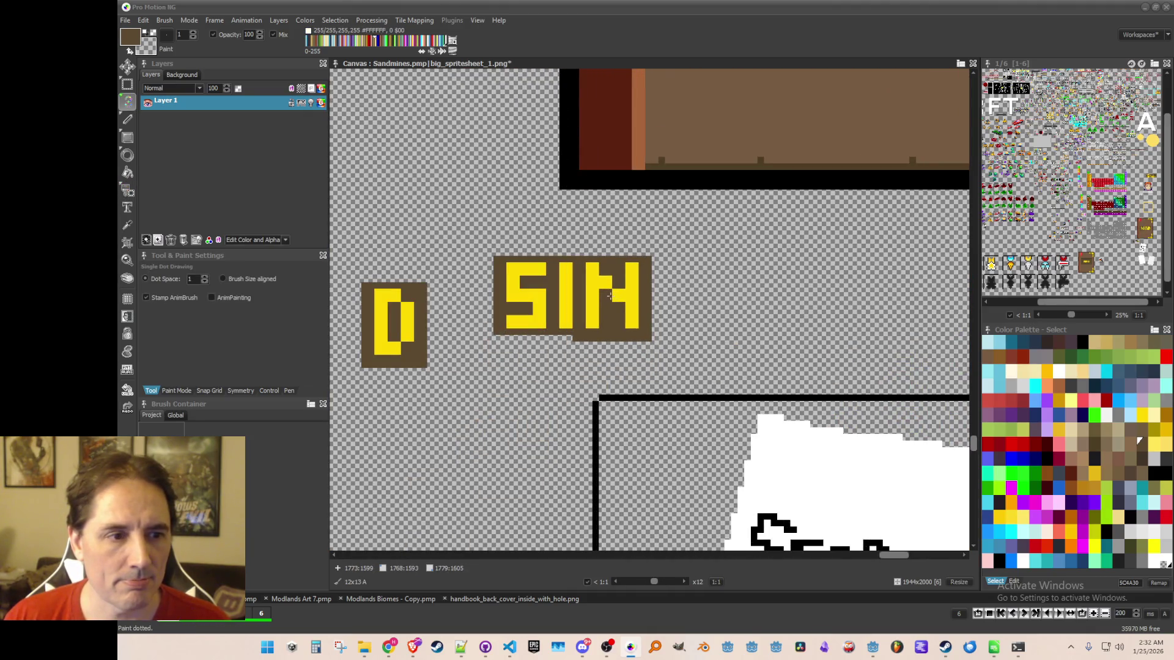
scroll(610, 296, down, 2)
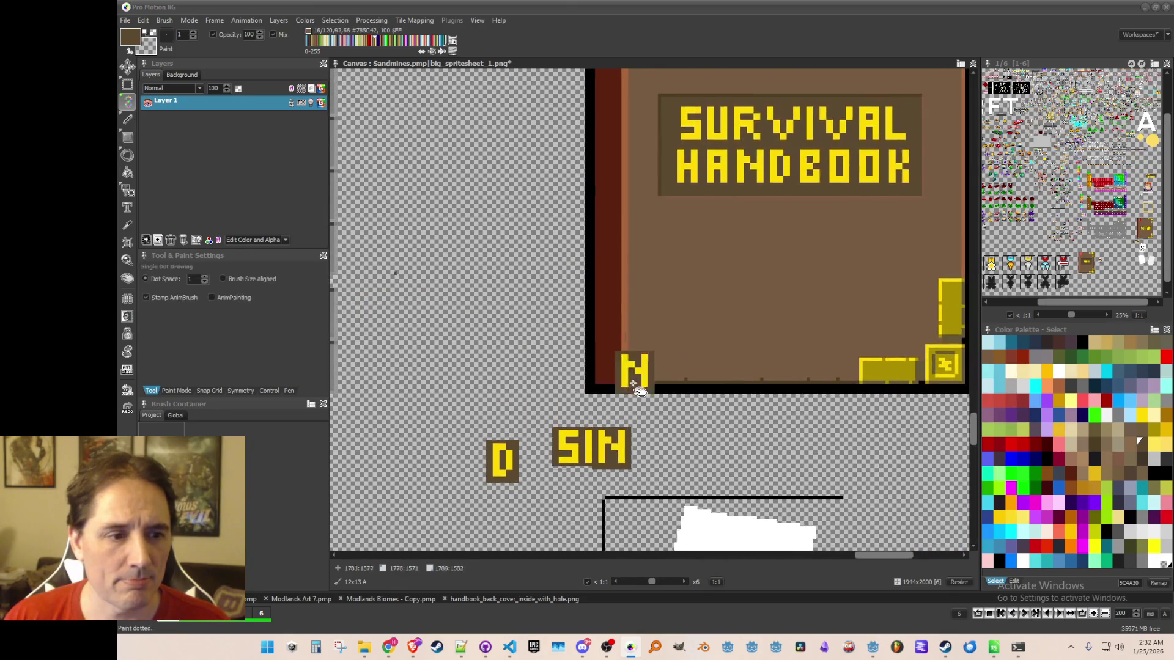
key(b)
drag(516, 236, 691, 293)
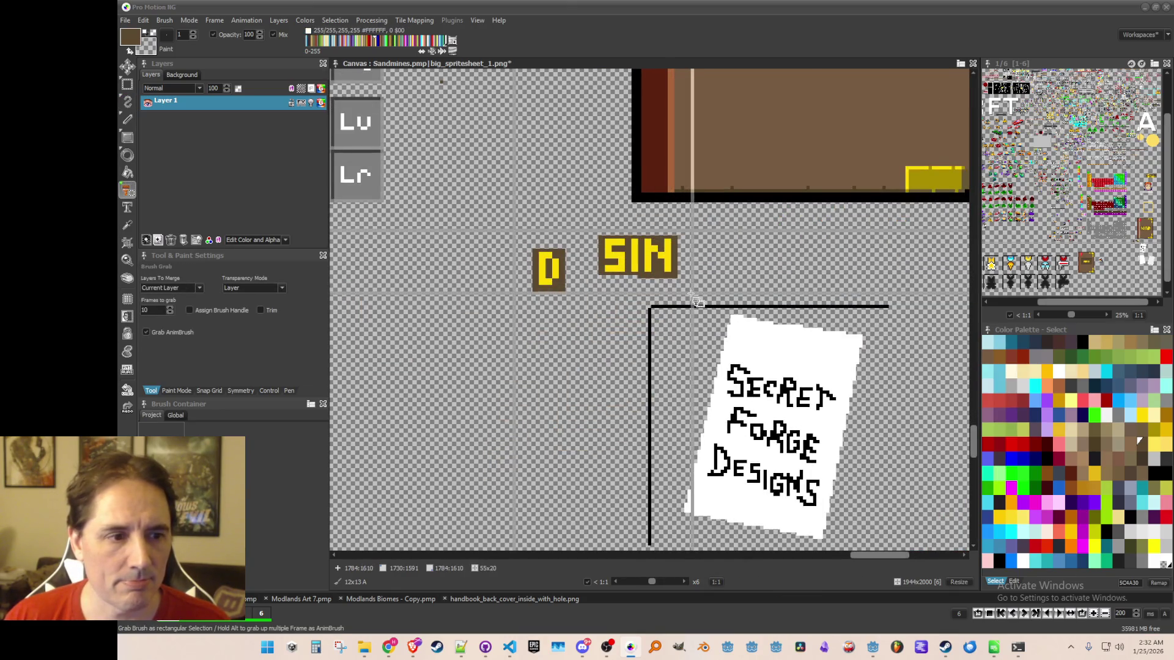
scroll(672, 269, down, 2)
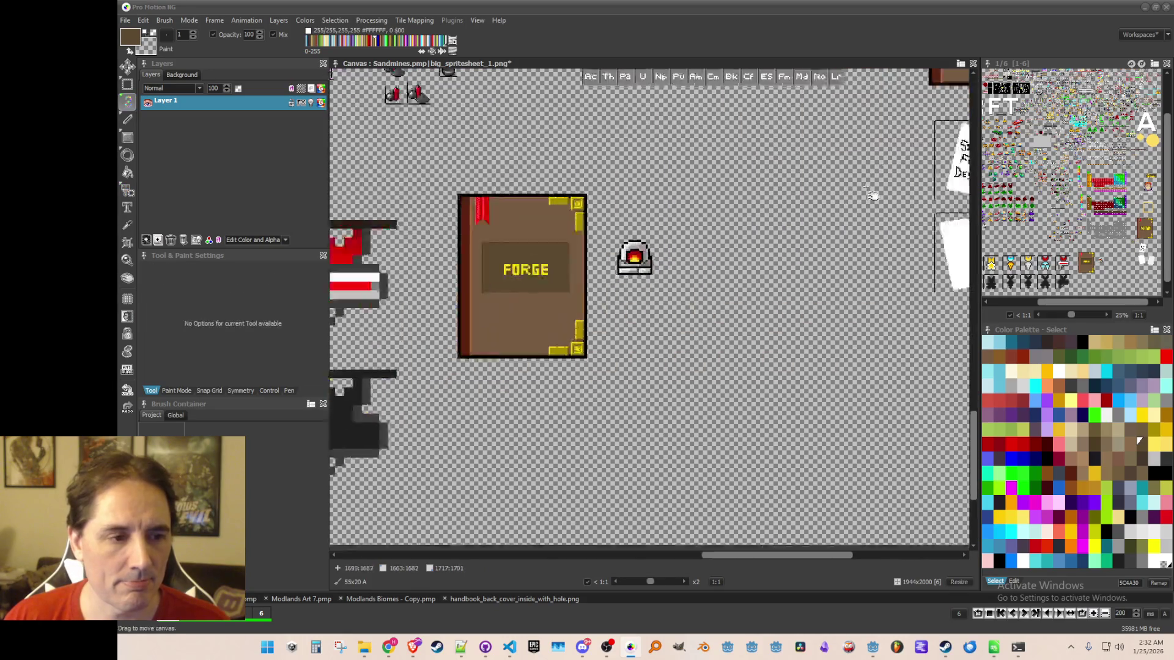
scroll(658, 259, up, 1)
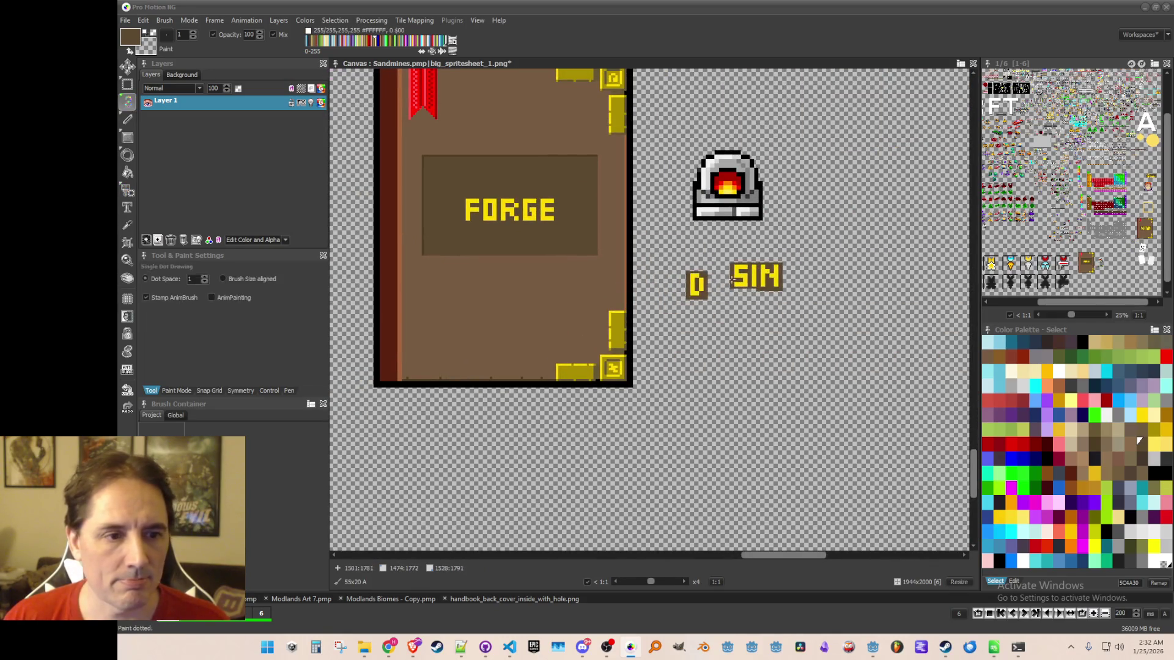
scroll(526, 220, up, 2)
Copy the G from FORGE and arrange SI and N around it to spell SIGN.
key(b)
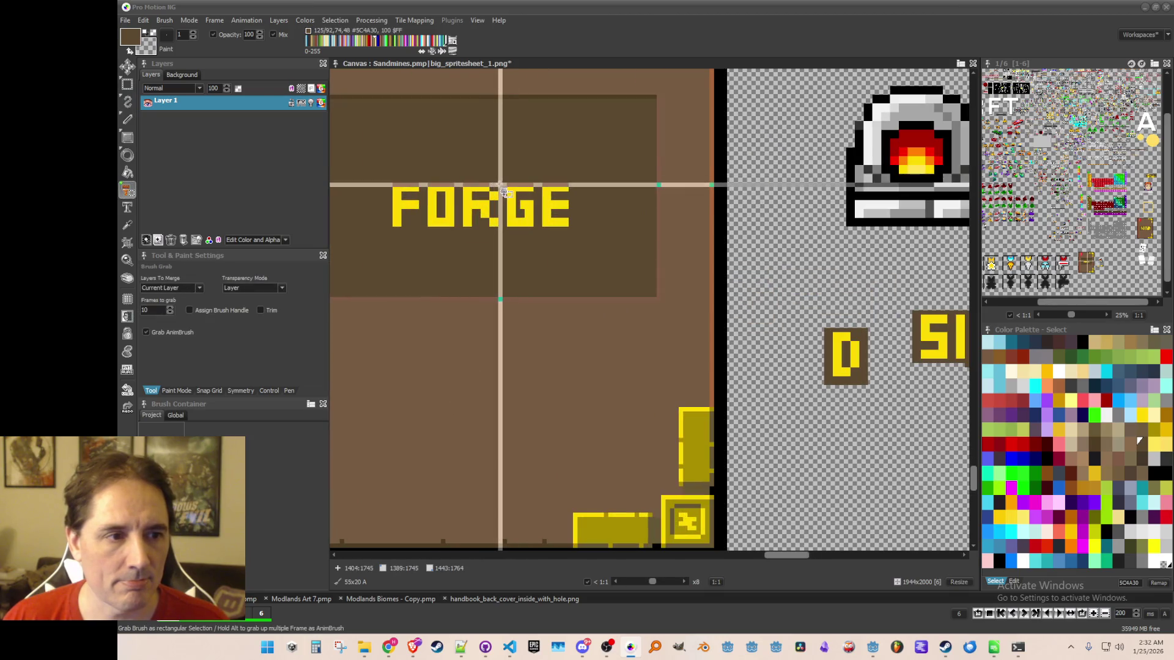
mouse_move(501, 184)
mouse_down()
mouse_move(533, 239)
mouse_move(550, 242)
mouse_up()
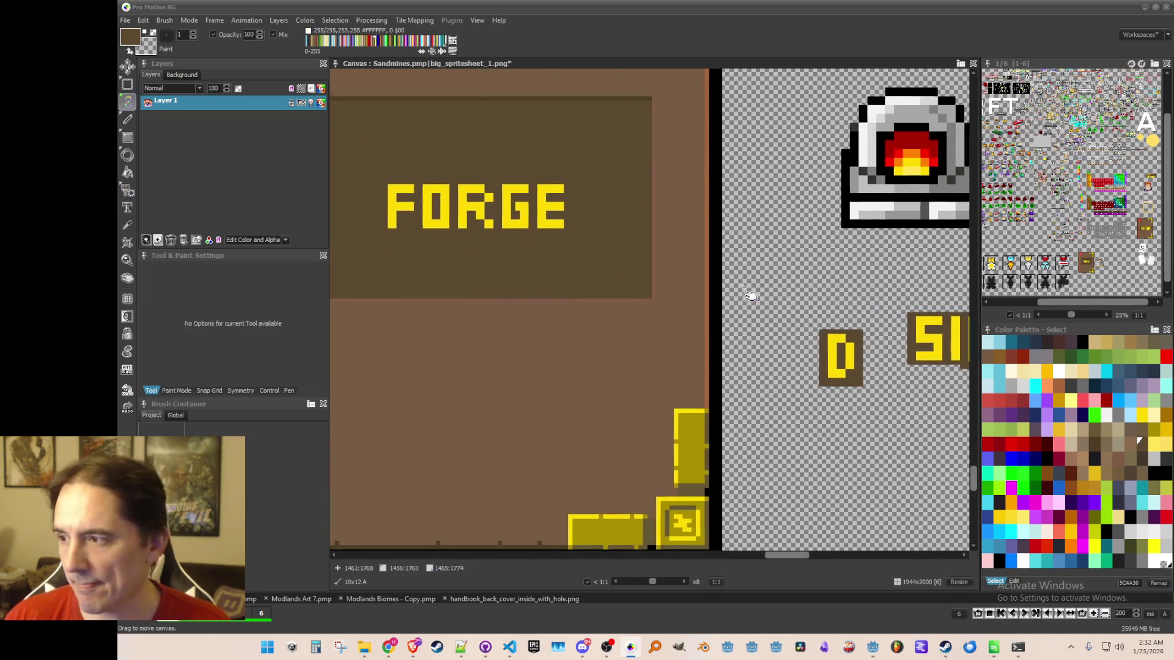
scroll(841, 324, up, 2)
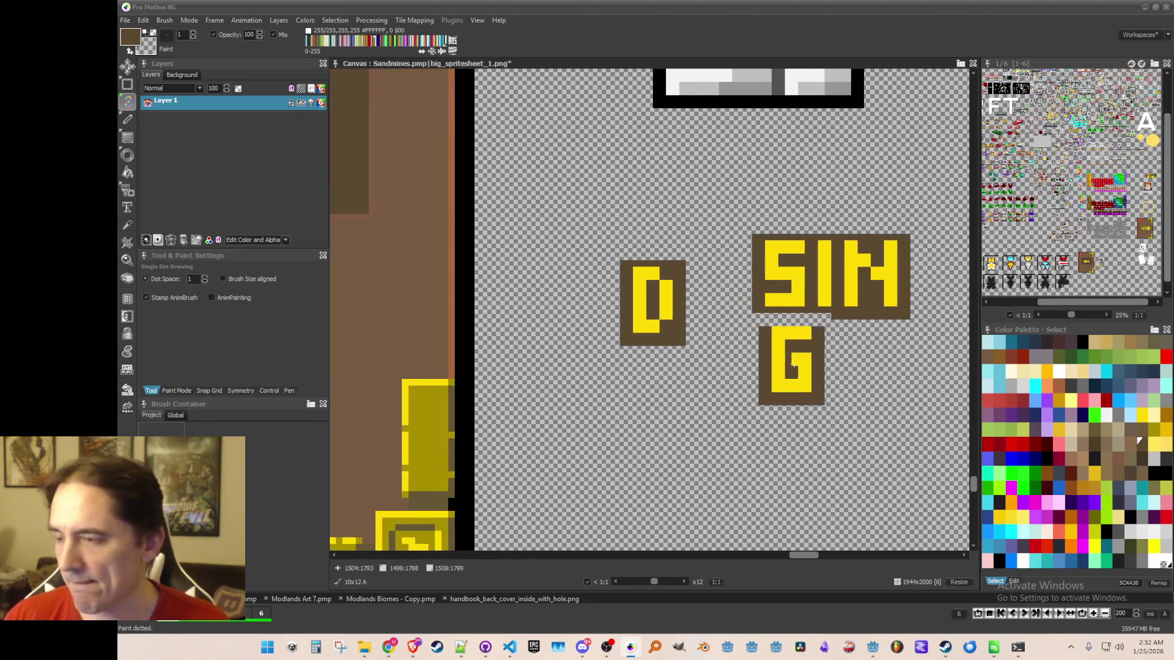
drag(870, 382, 804, 374)
key(b)
drag(689, 217, 777, 297)
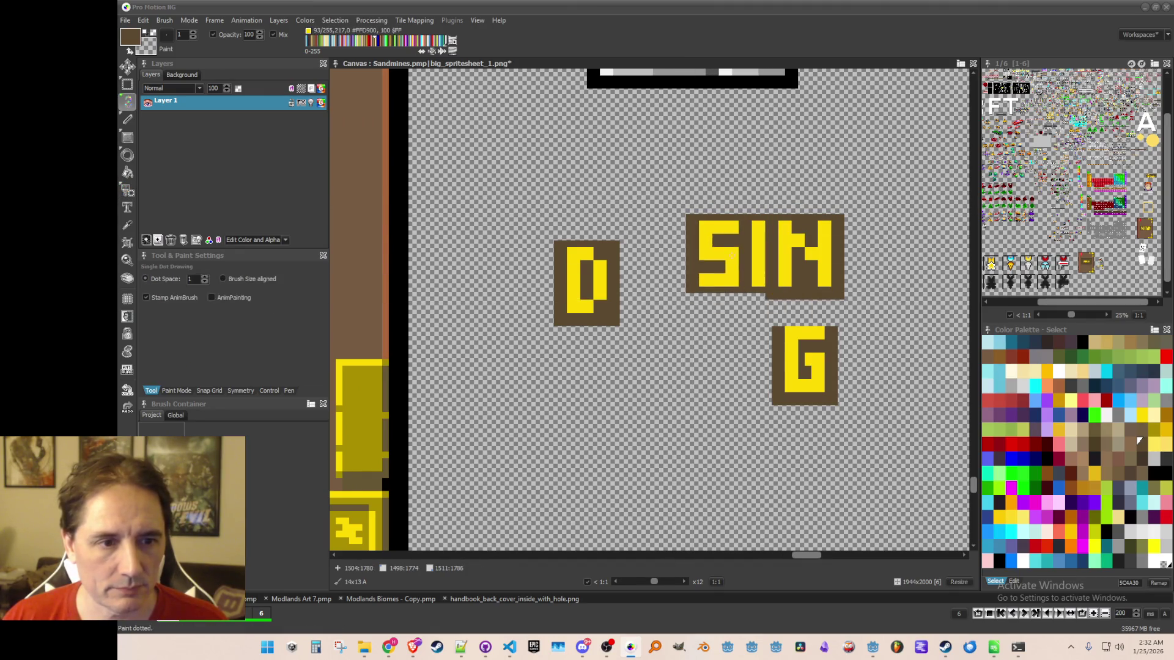
click(732, 359)
key(b)
drag(767, 198, 840, 307)
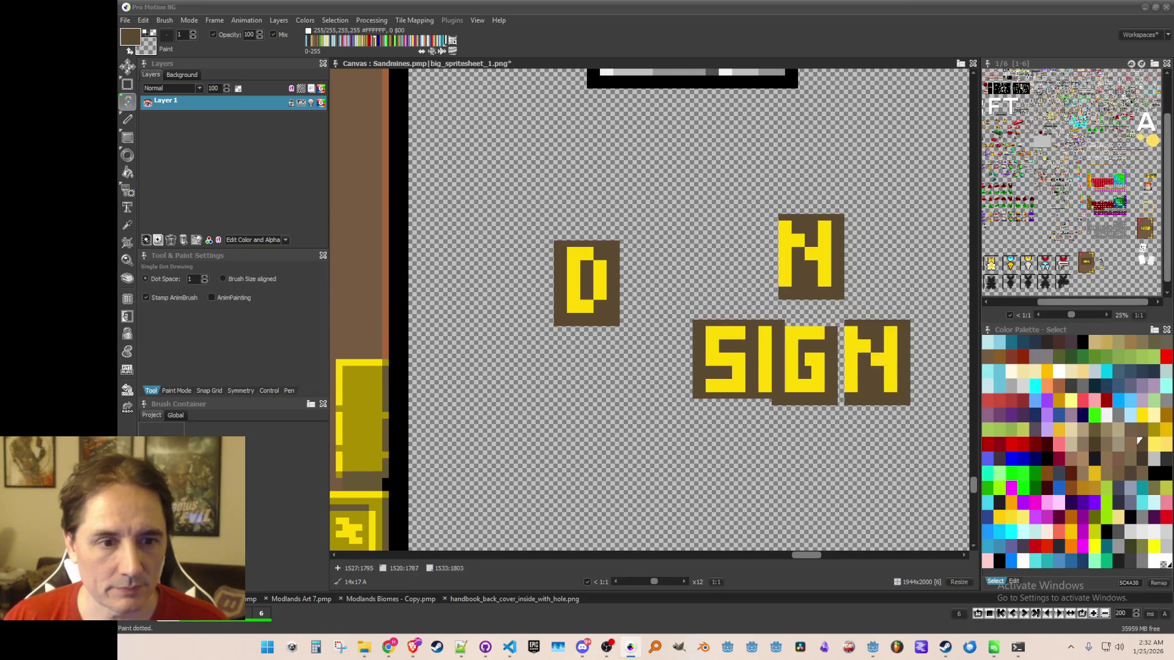
click(872, 352)
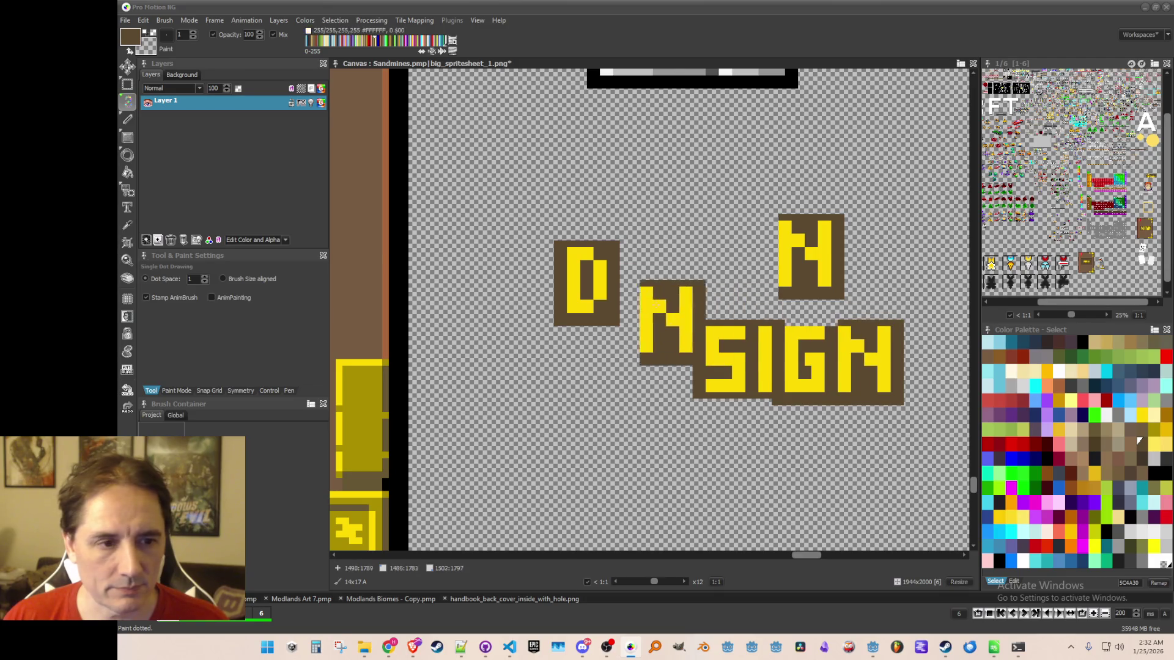
Stamp a second S before SIGN and repaint its pixels into an E.
key(b)
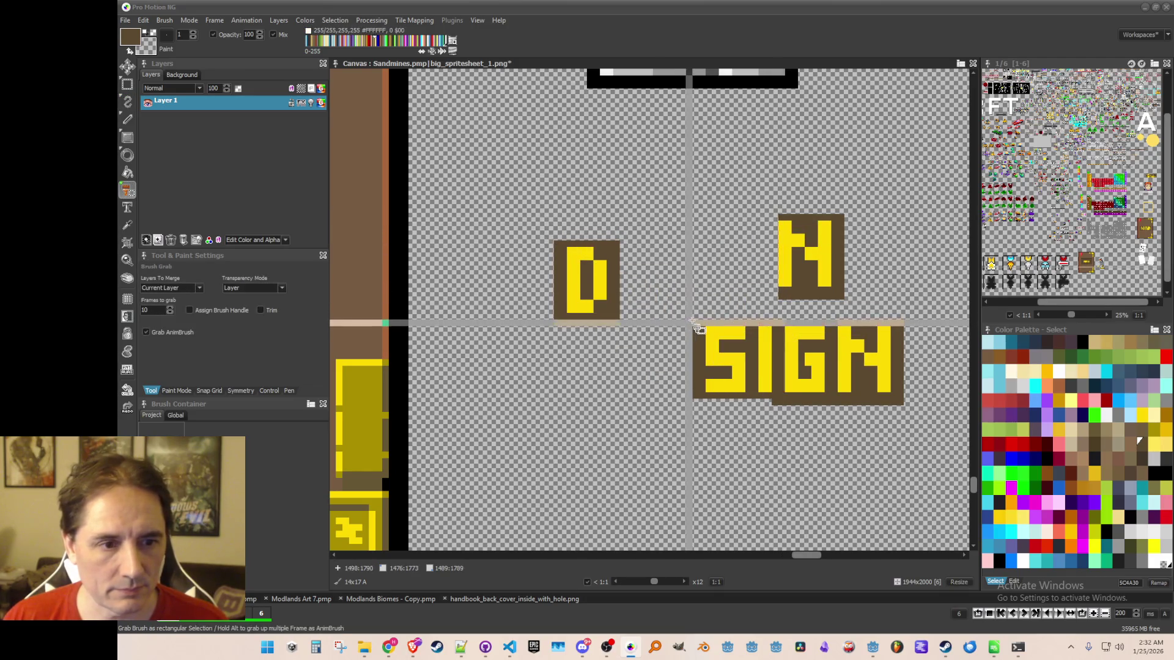
drag(695, 324, 748, 404)
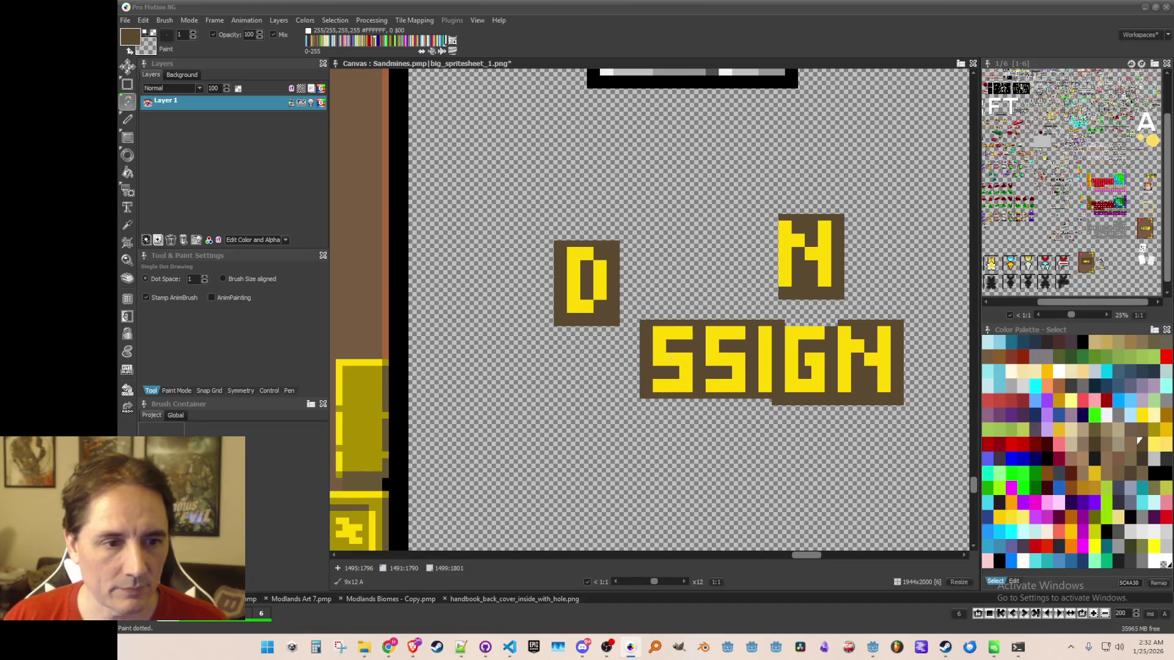
click(669, 358)
scroll(672, 361, up, 3)
key(k)
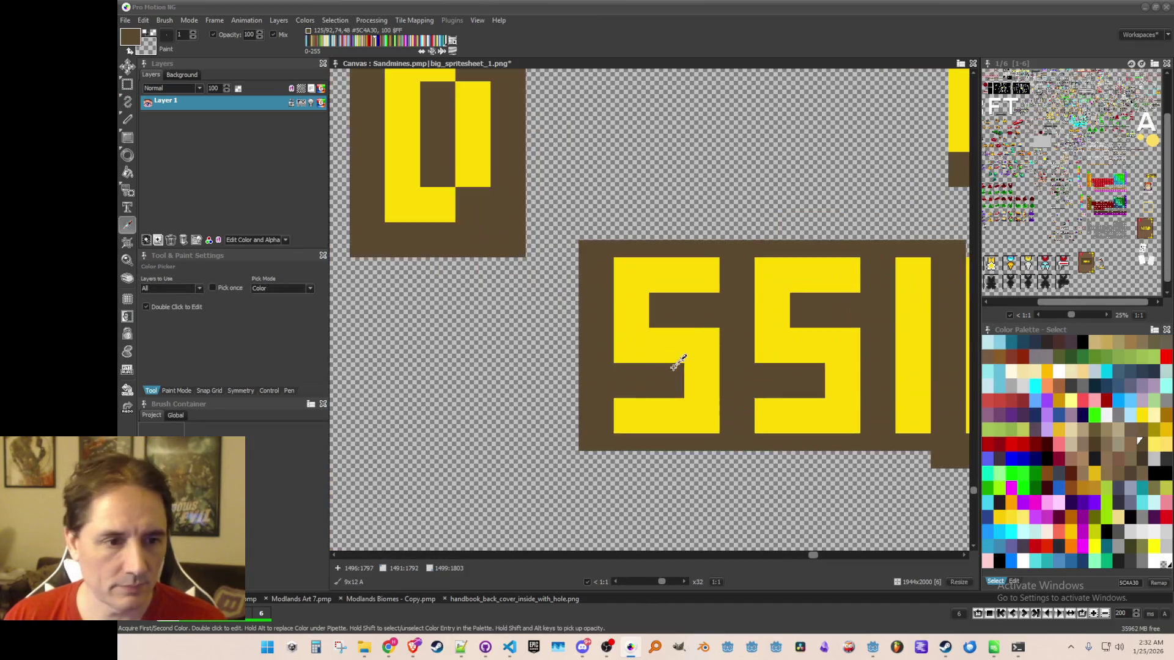
key(d)
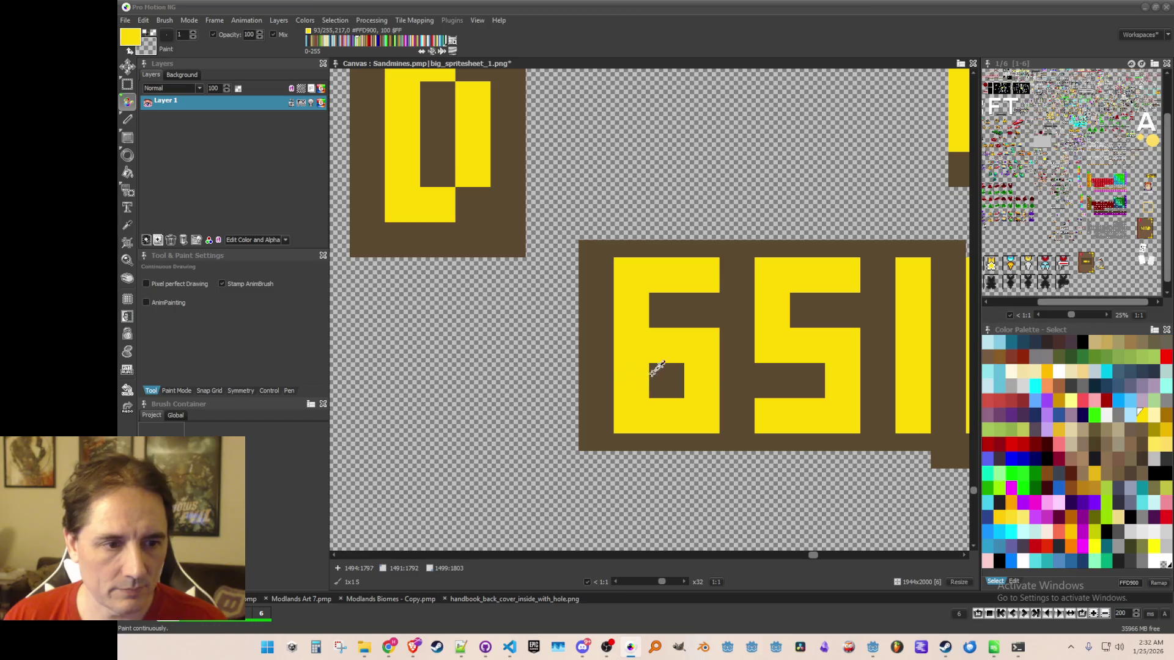
alt+click(658, 373)
click(695, 372)
scroll(699, 383, down, 4)
Place the D before ESIGN and stamp an N at the end, completing yellow DESIGN.
key(b)
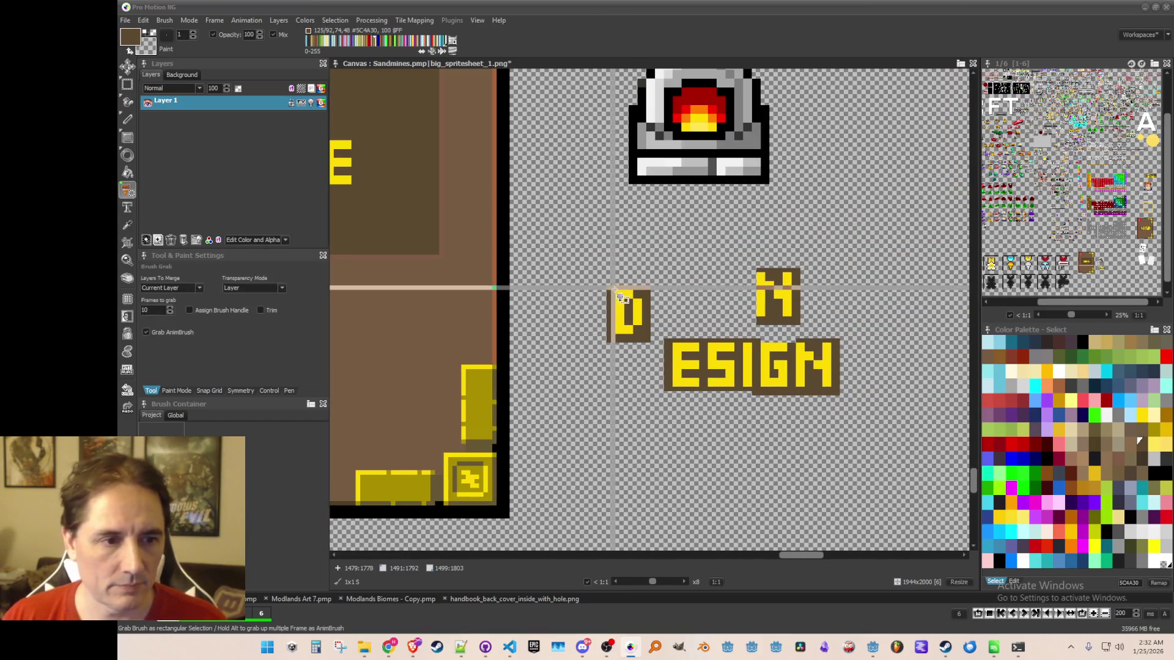
drag(606, 283, 646, 343)
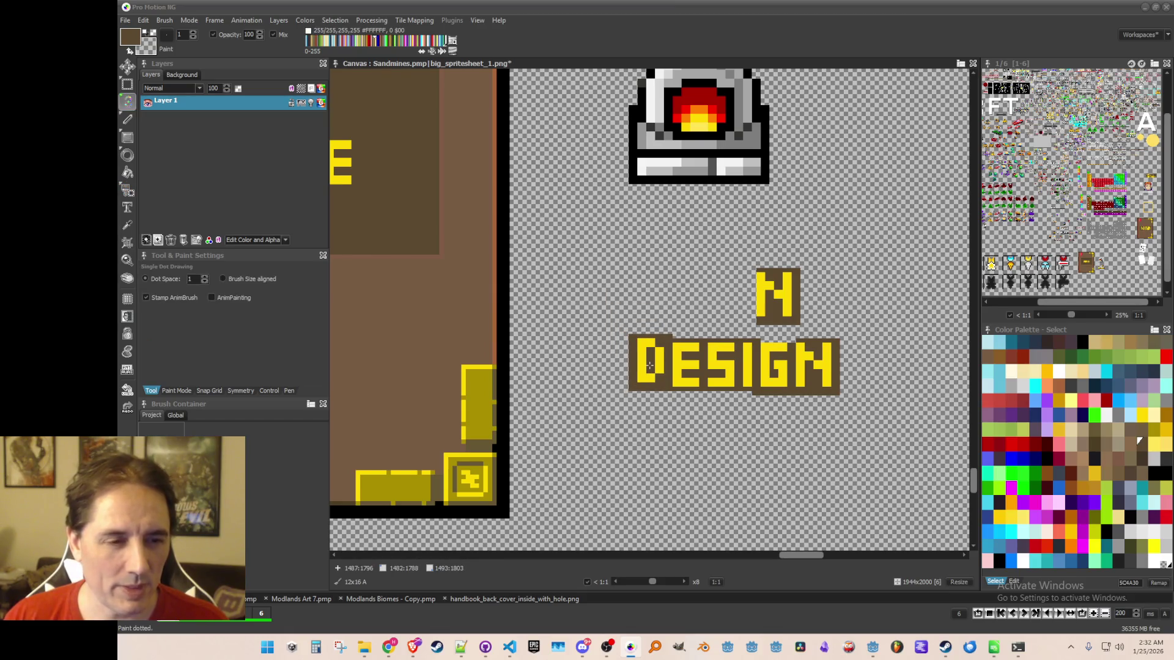
key(b)
mouse_move(737, 243)
mouse_down()
mouse_move(807, 305)
mouse_move(818, 333)
mouse_up()
scroll(782, 323, up, 1)
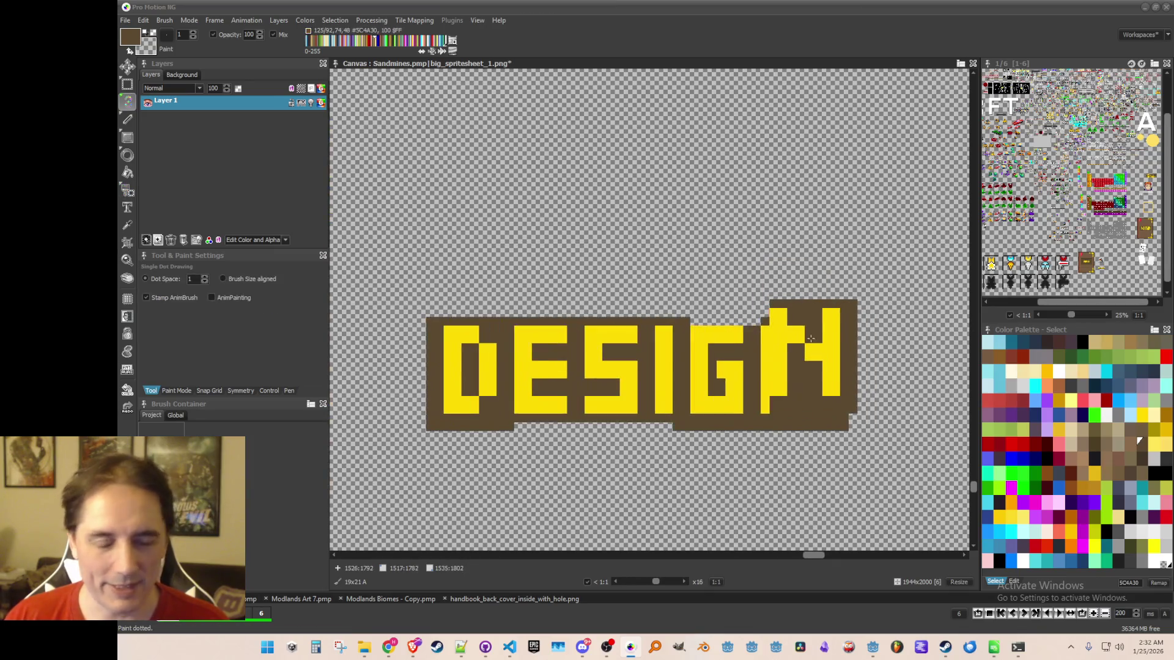
click(799, 358)
key(k)
scroll(751, 350, up, 1)
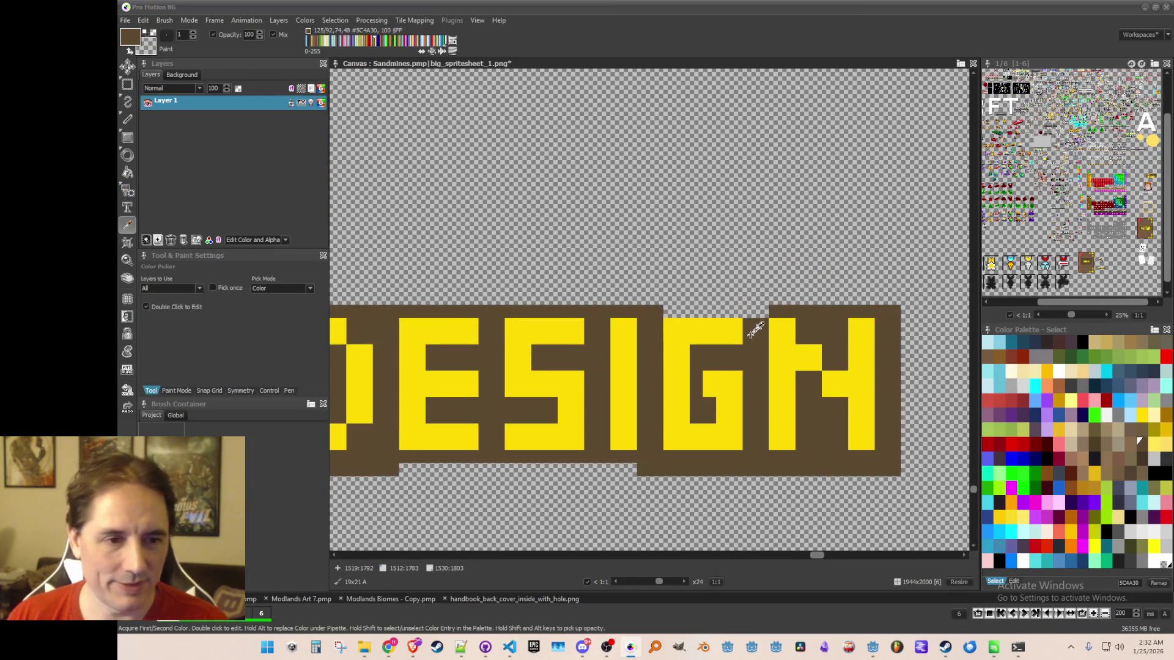
key(d)
scroll(662, 331, down, 1)
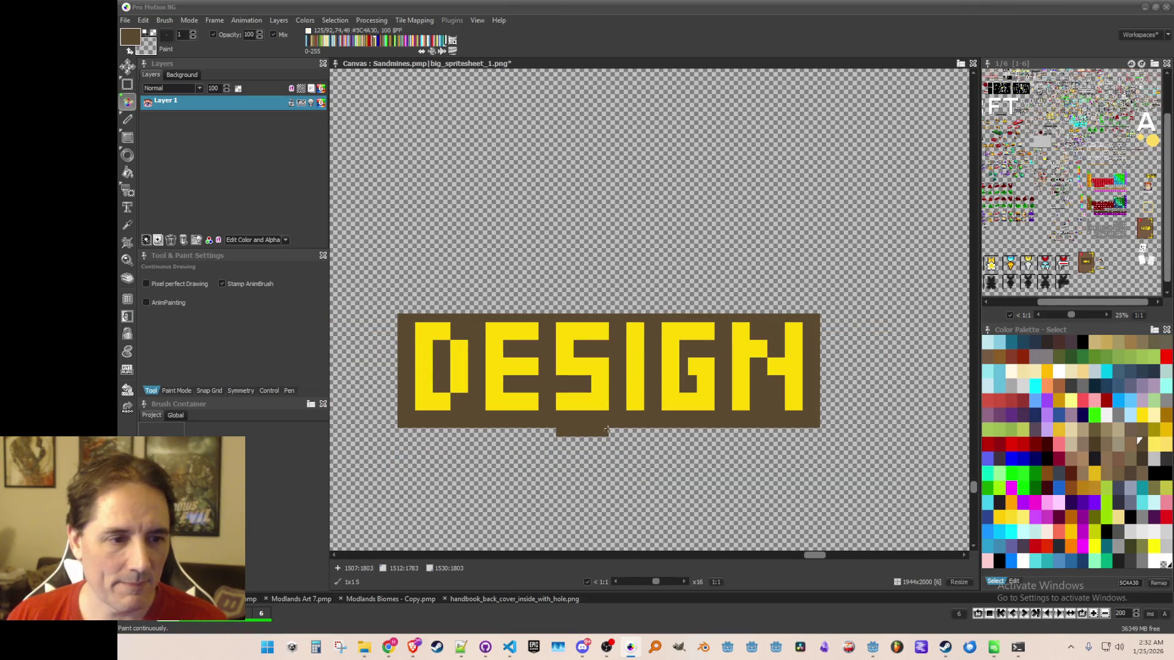
scroll(590, 413, down, 3)
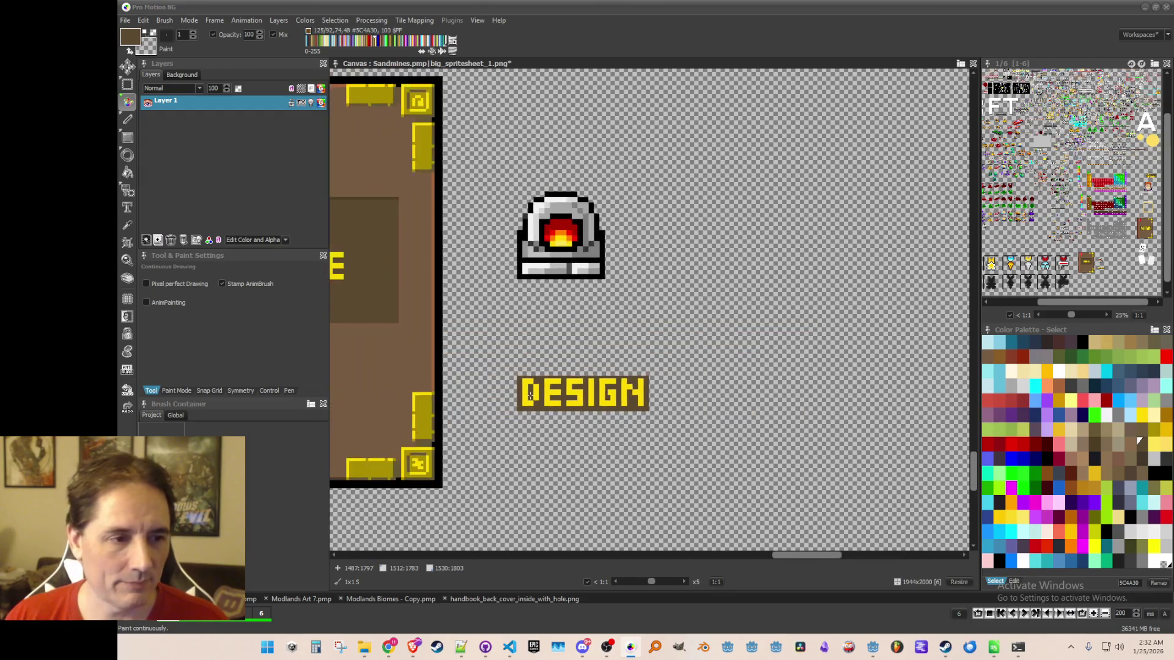
Stamp the word DESIGN under FORGE on the plaque and append an S.
key(b)
mouse_move(640, 341)
mouse_down()
mouse_move(733, 356)
mouse_move(801, 401)
mouse_up()
scroll(606, 281, up, 1)
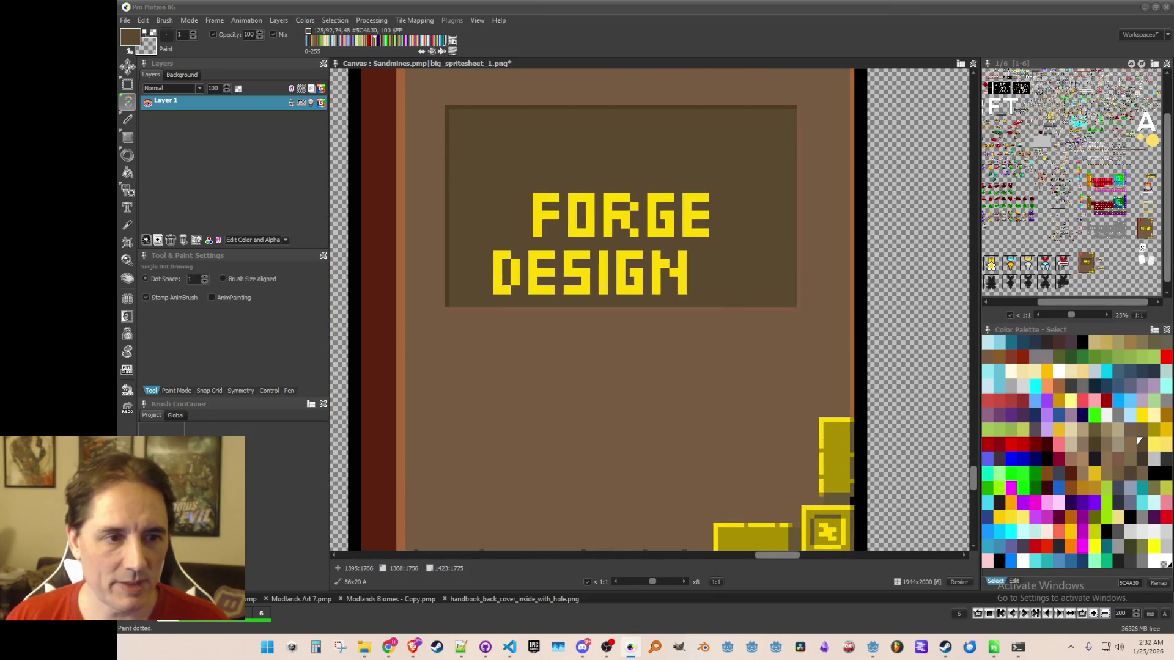
click(613, 283)
key(b)
scroll(611, 281, up, 1)
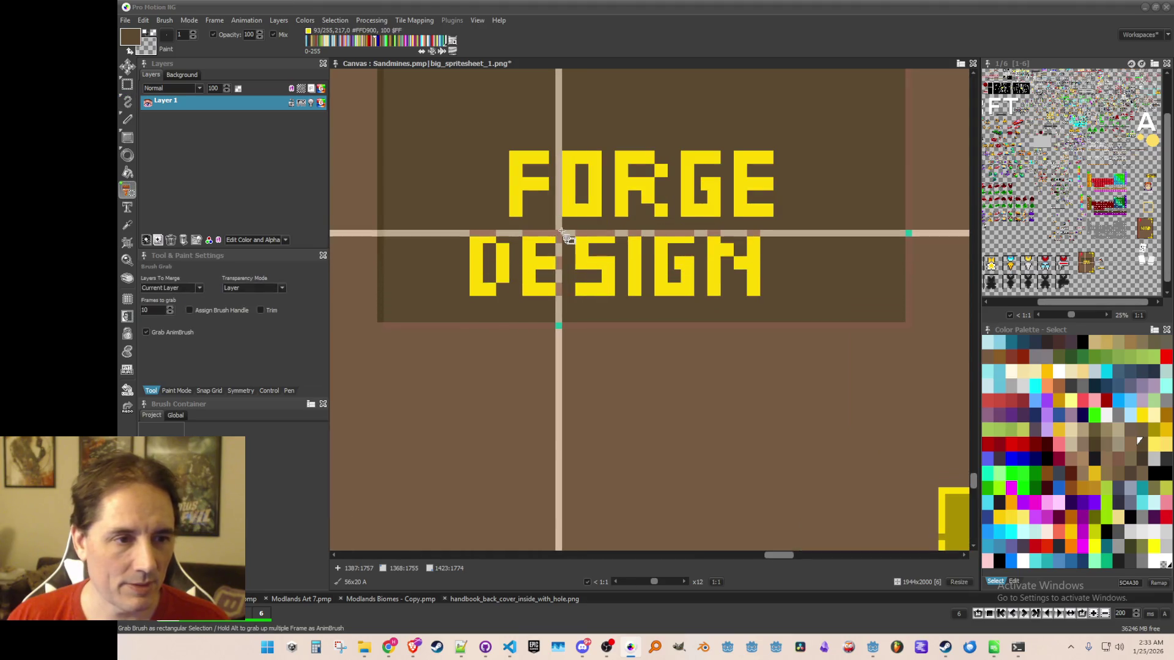
drag(620, 314, 619, 313)
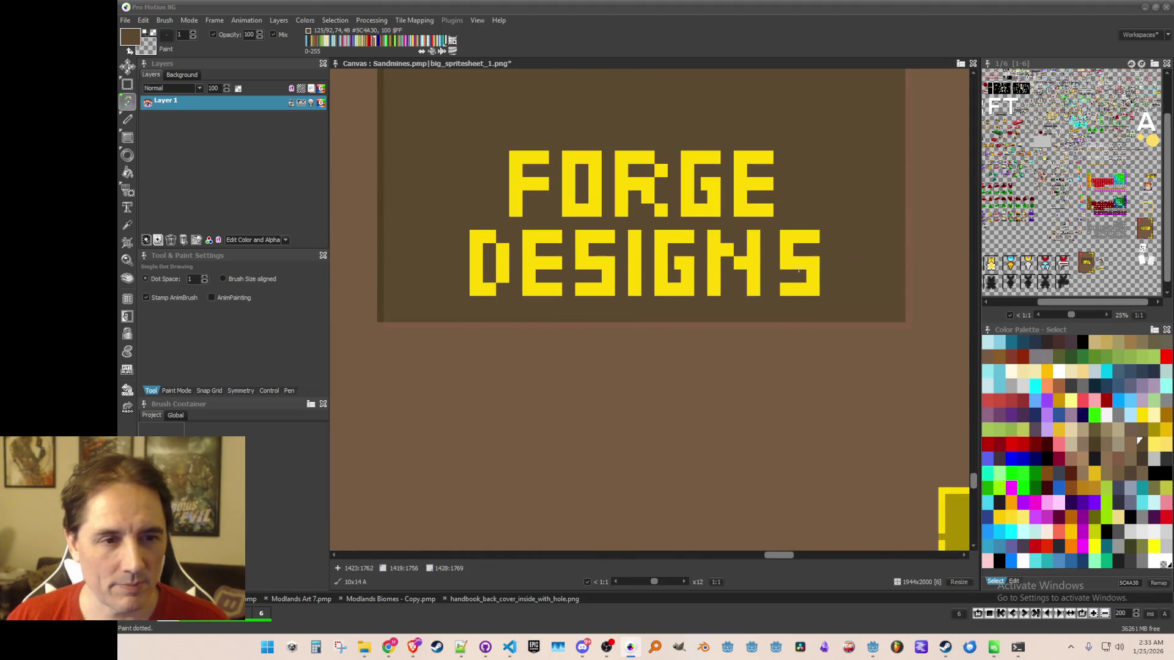
scroll(795, 271, down, 4)
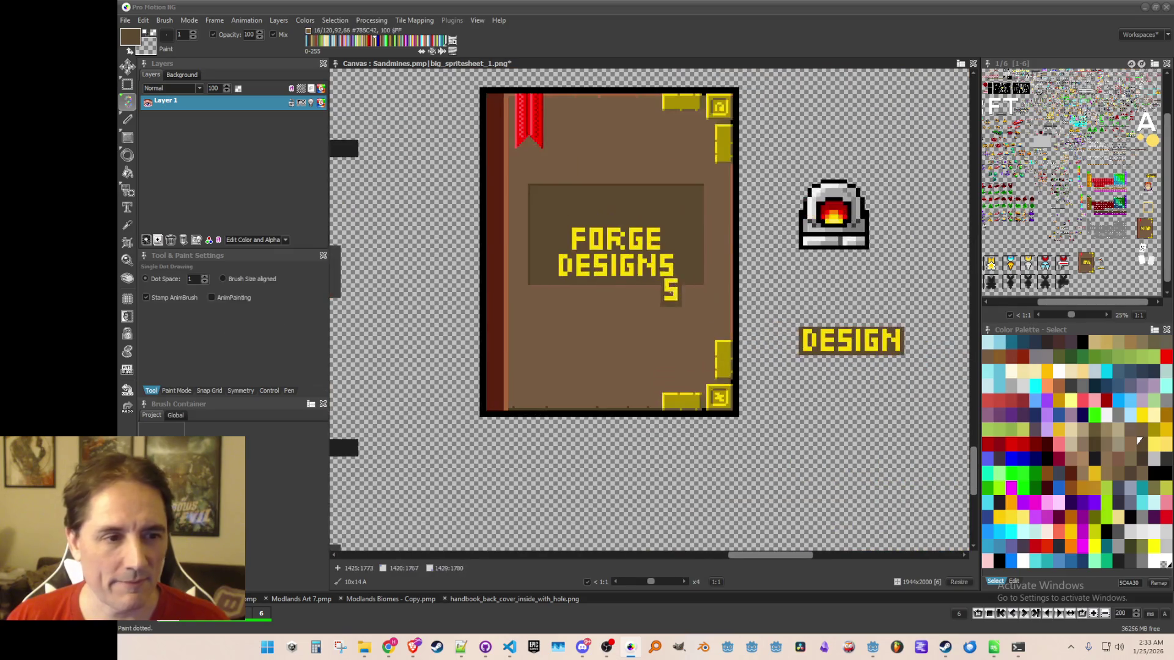
Restamp the FORGE DESIGNS title block lower on the plaque.
key(b)
scroll(557, 245, up, 1)
scroll(552, 238, up, 1)
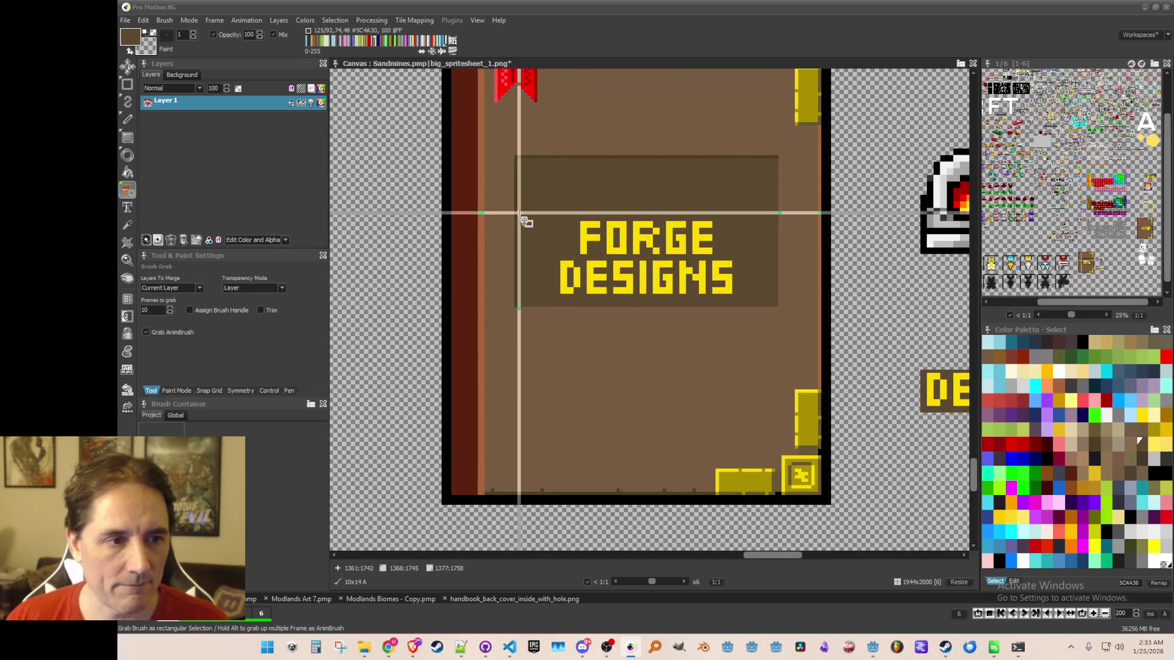
mouse_move(516, 216)
mouse_down()
mouse_move(681, 299)
mouse_move(776, 299)
mouse_move(781, 310)
mouse_up()
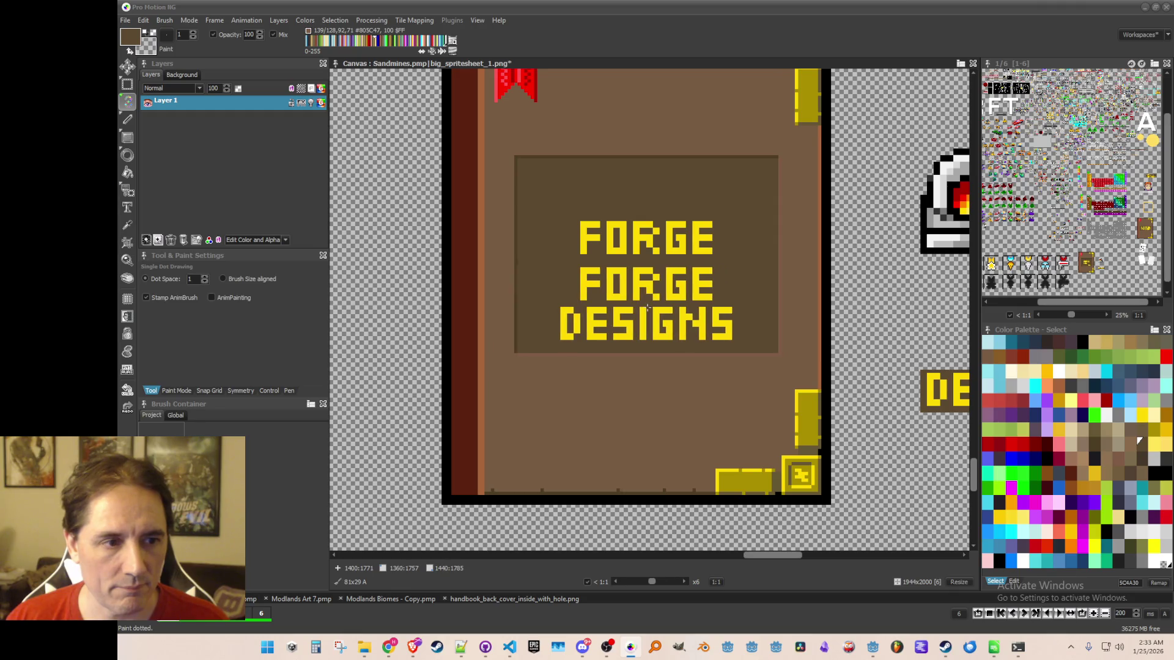
click(648, 306)
Cover the leftover FORGE with blank plaque colour and copy the furnace icon as a brush.
key(b)
drag(593, 173, 746, 220)
scroll(702, 210, down, 1)
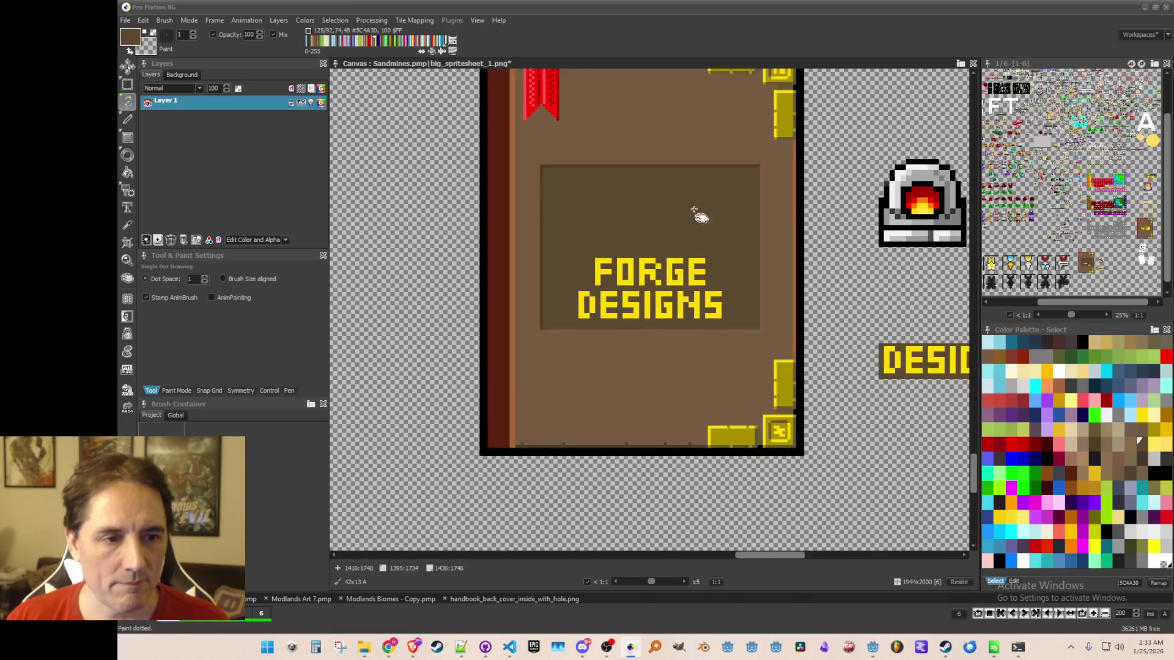
key(b)
drag(899, 287, 758, 146)
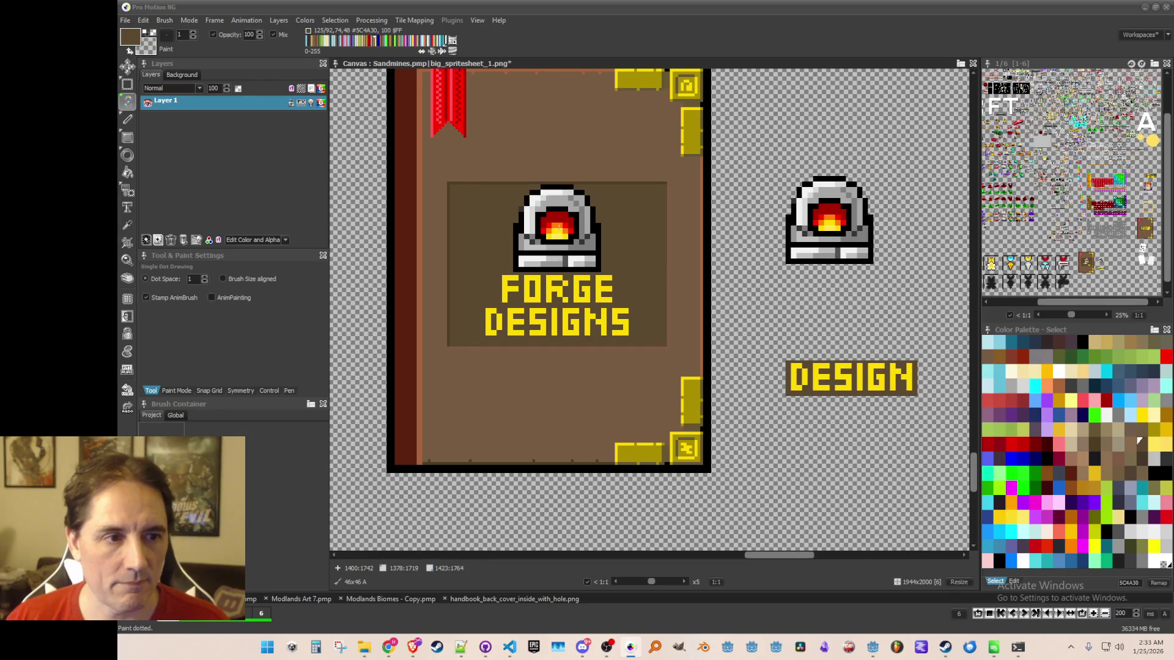
Grab the FORGE DESIGNS title area as a brush.
scroll(530, 275, up, 1)
key(b)
drag(468, 260, 662, 358)
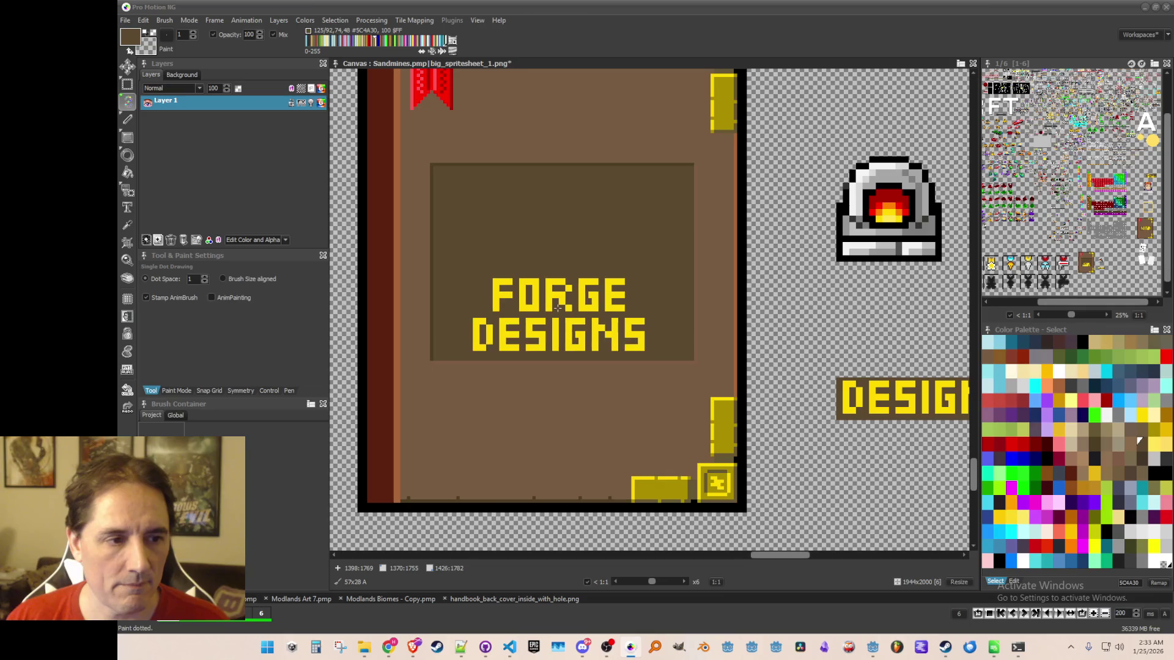
Pick up the standalone forge furnace sprite as a brush for placing above the title.
key(b)
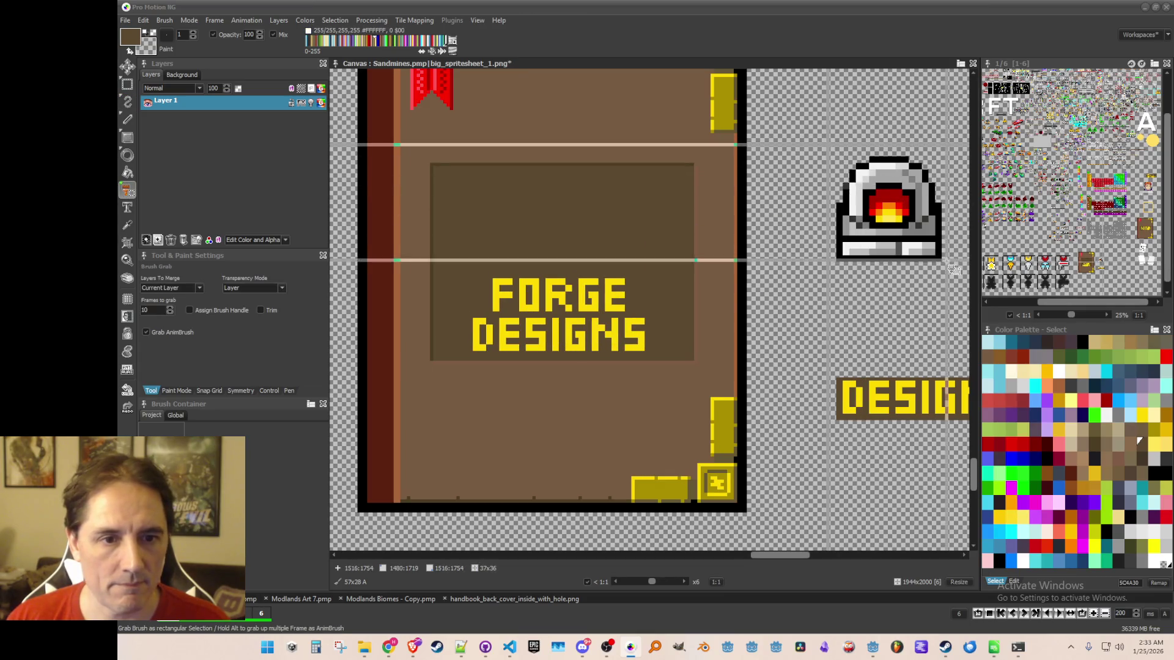
drag(835, 155, 942, 262)
scroll(703, 229, right, 2)
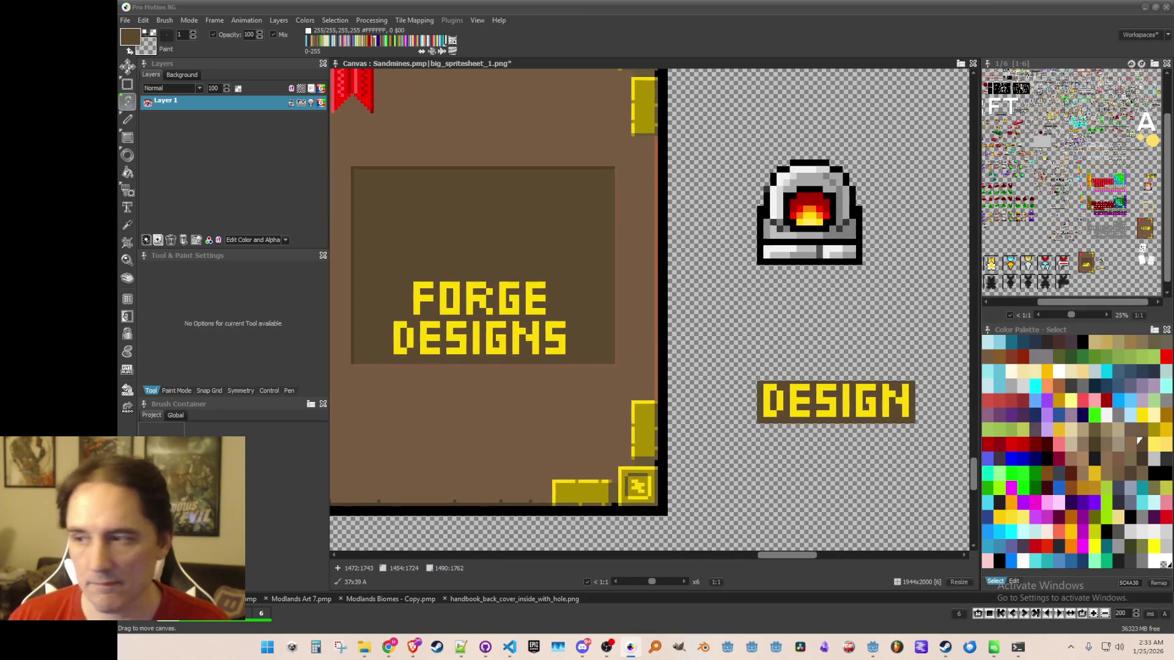
scroll(654, 228, left, 1)
scroll(563, 257, up, 2)
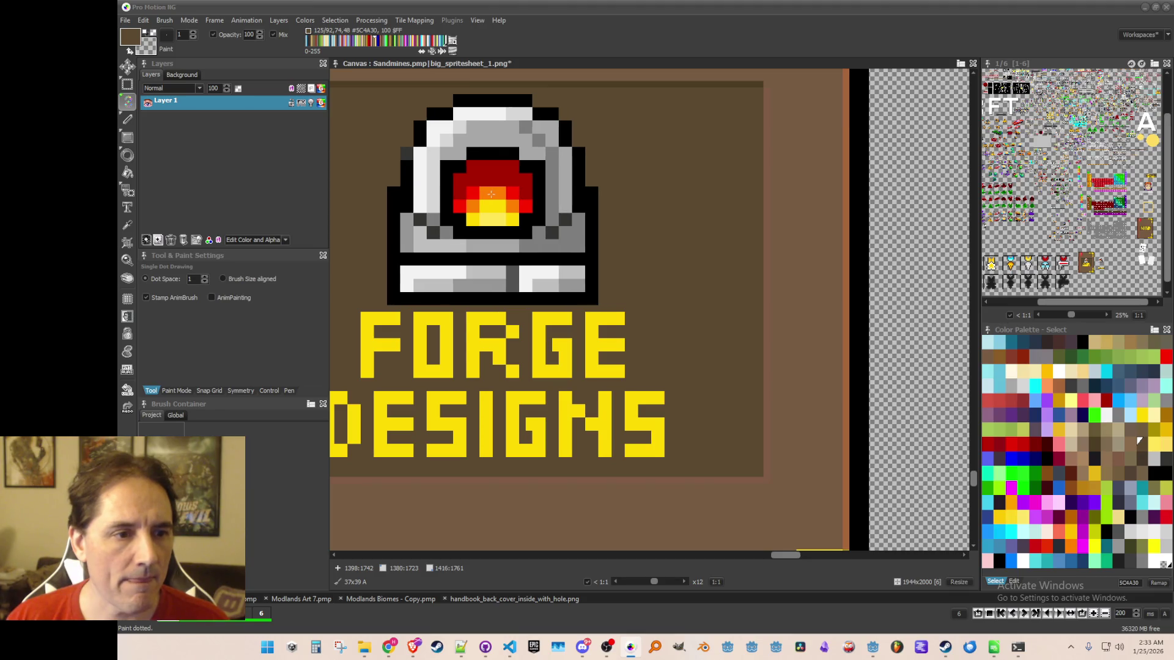
scroll(491, 194, down, 4)
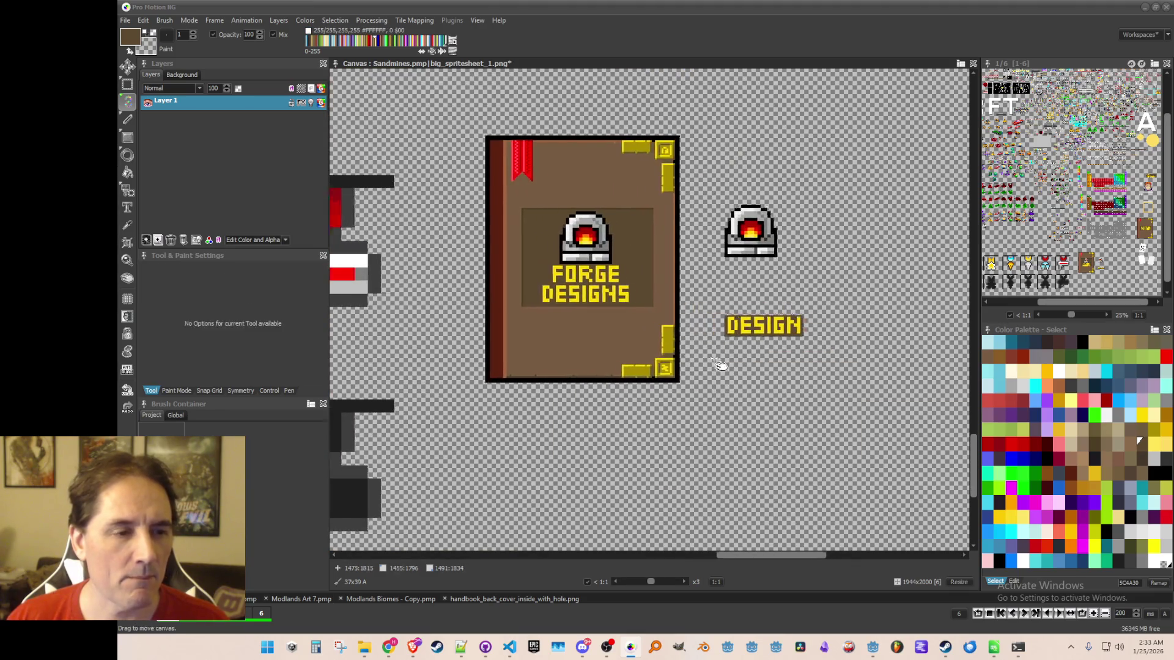
scroll(611, 257, up, 2)
scroll(590, 226, up, 1)
Grab a thin strip along the title panel's top edge as a brush.
key(b)
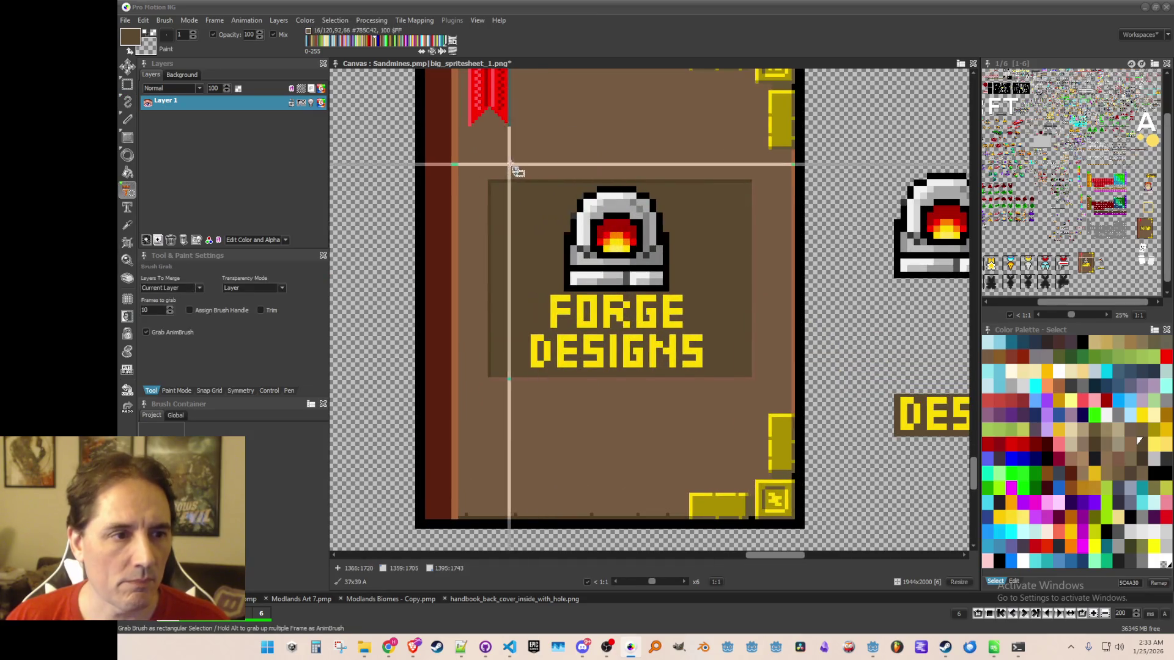
scroll(484, 174, up, 1)
mouse_move(483, 176)
mouse_down()
mouse_move(831, 179)
mouse_move(836, 192)
mouse_up()
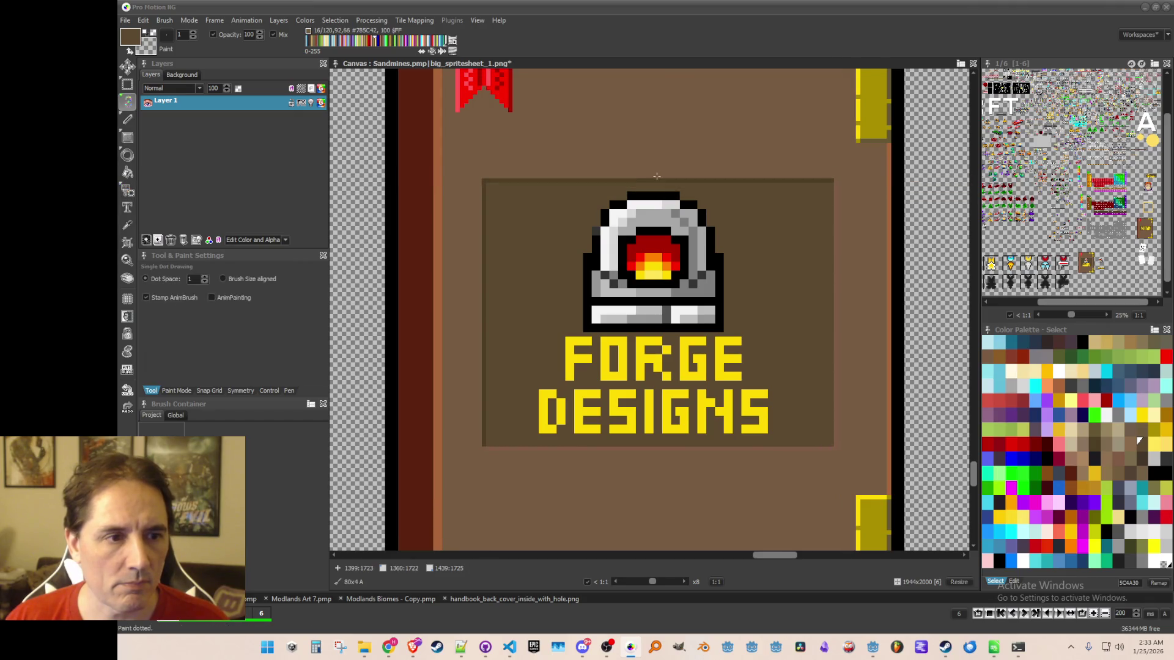
Raise the title panel's top edge by one row, then discard the re-grabbed panel brush.
click(656, 164)
key(b)
mouse_move(577, 189)
mouse_down()
mouse_move(697, 278)
mouse_move(733, 334)
mouse_up()
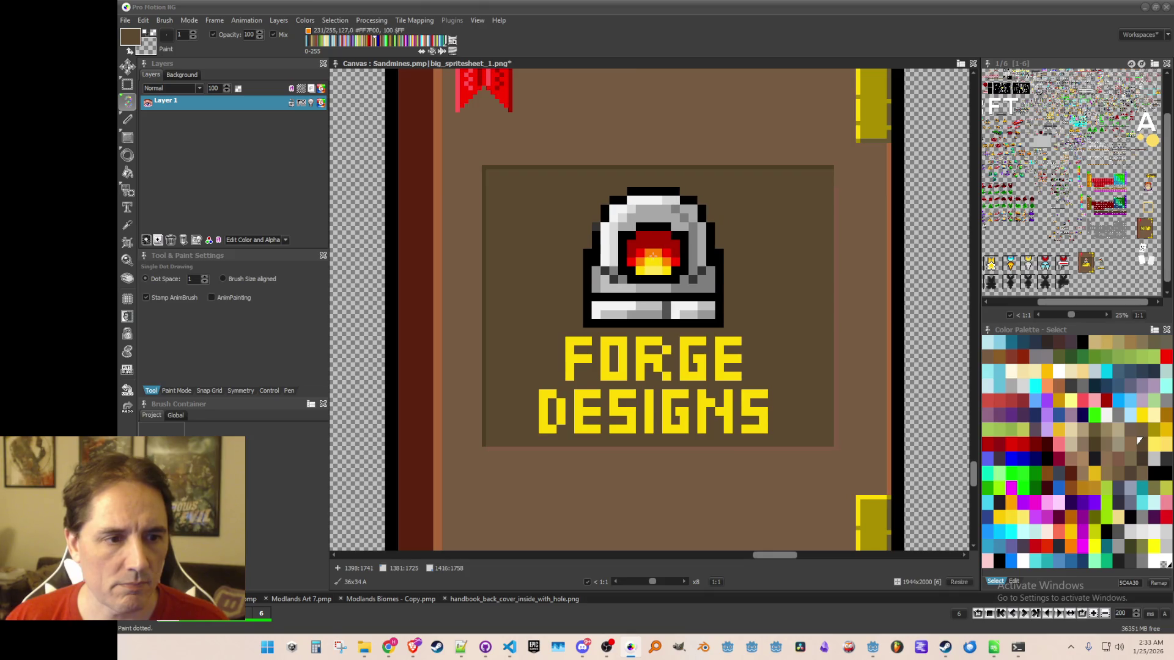
scroll(653, 251, down, 2)
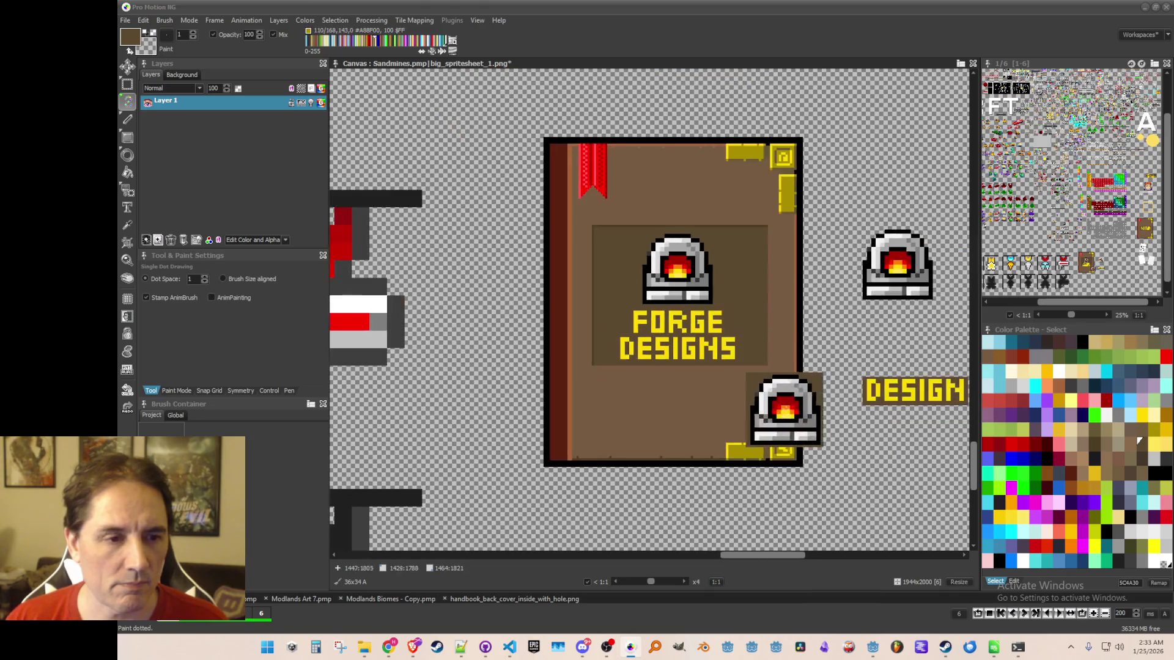
scroll(677, 313, up, 1)
key(b)
scroll(574, 224, up, 1)
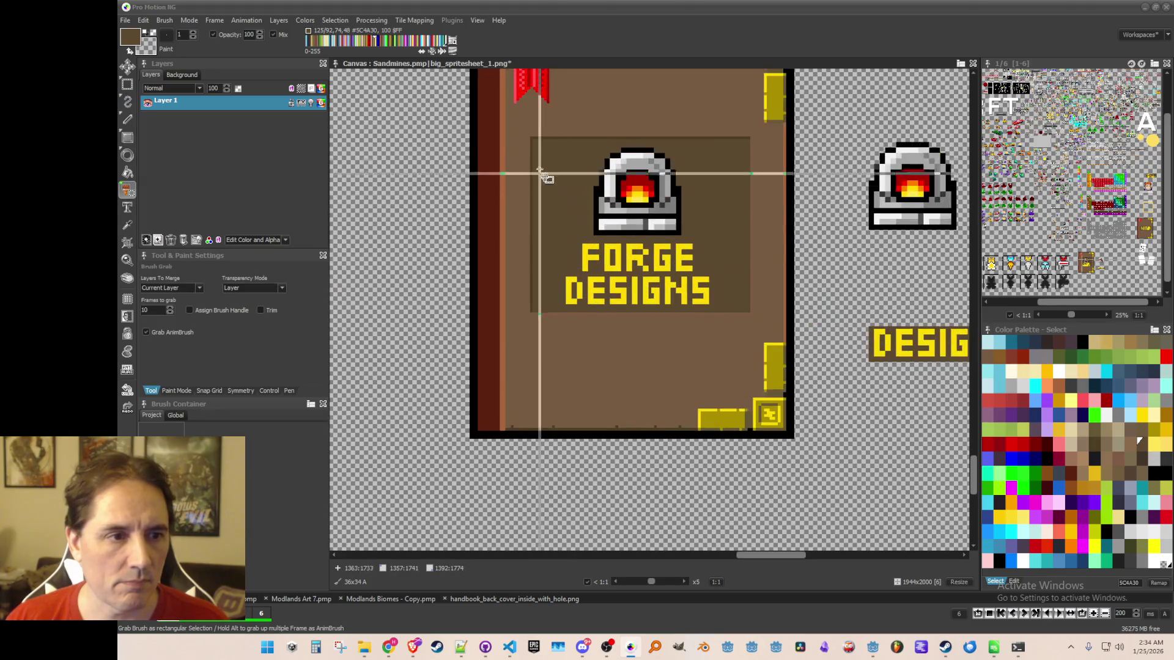
mouse_move(520, 127)
mouse_down()
mouse_move(694, 279)
mouse_move(771, 317)
mouse_move(756, 320)
mouse_up()
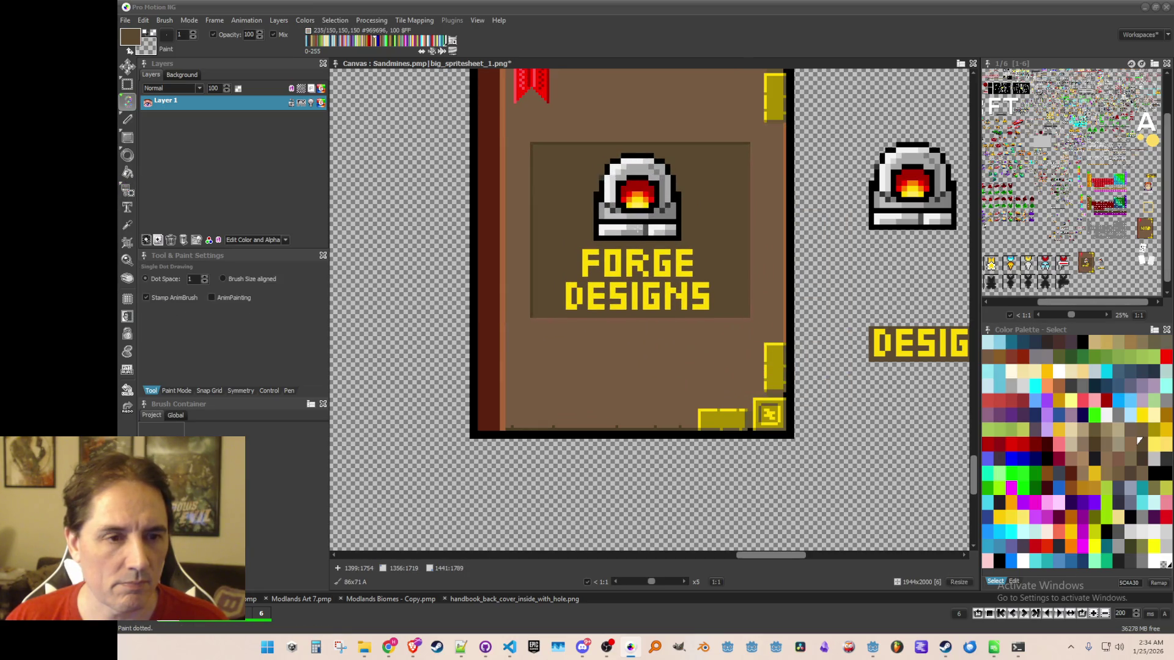
scroll(752, 287, down, 2)
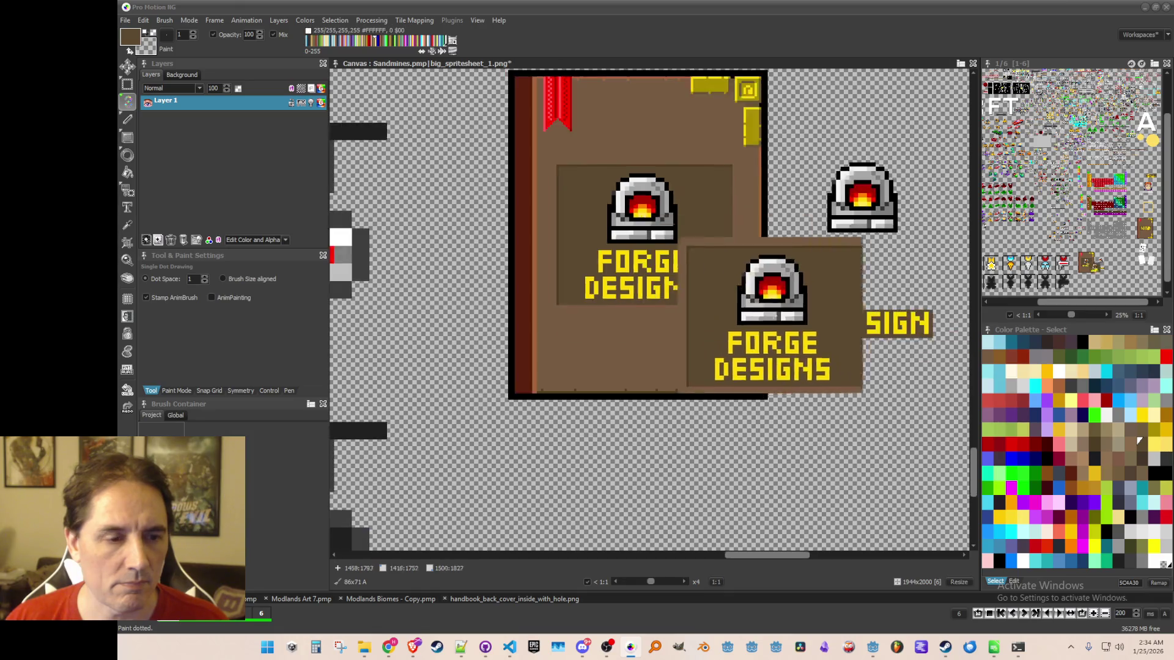
key(period)
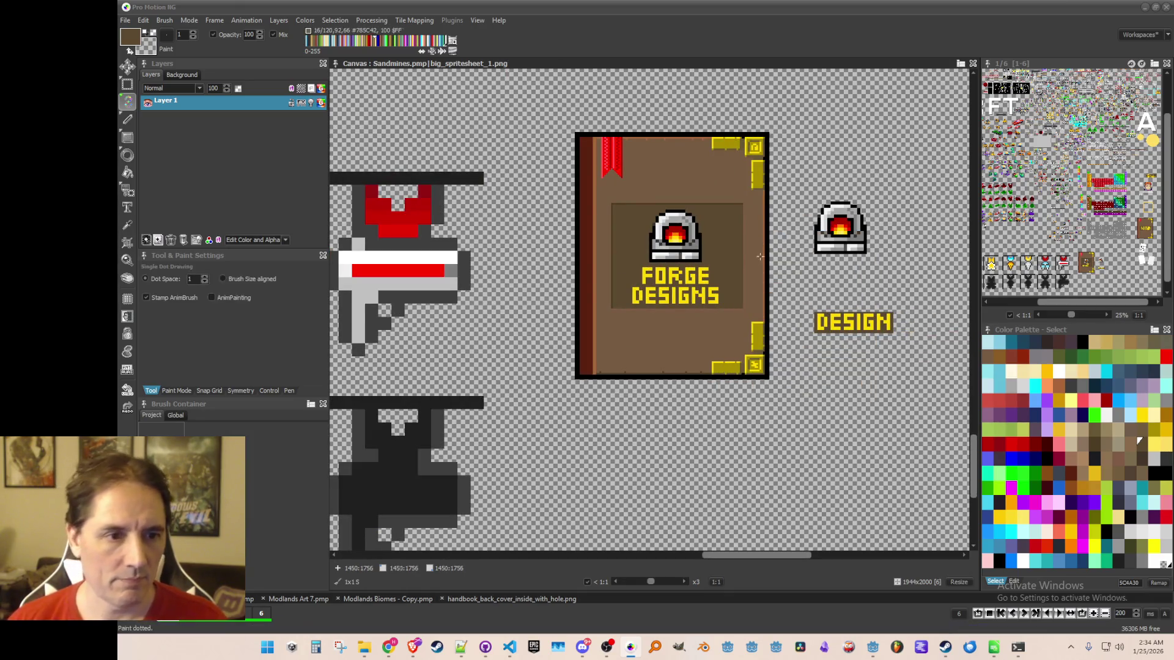
Save the spritesheet with Ctrl+S.
key(ctrl+s)
scroll(736, 286, down, 1)
scroll(736, 285, up, 1)
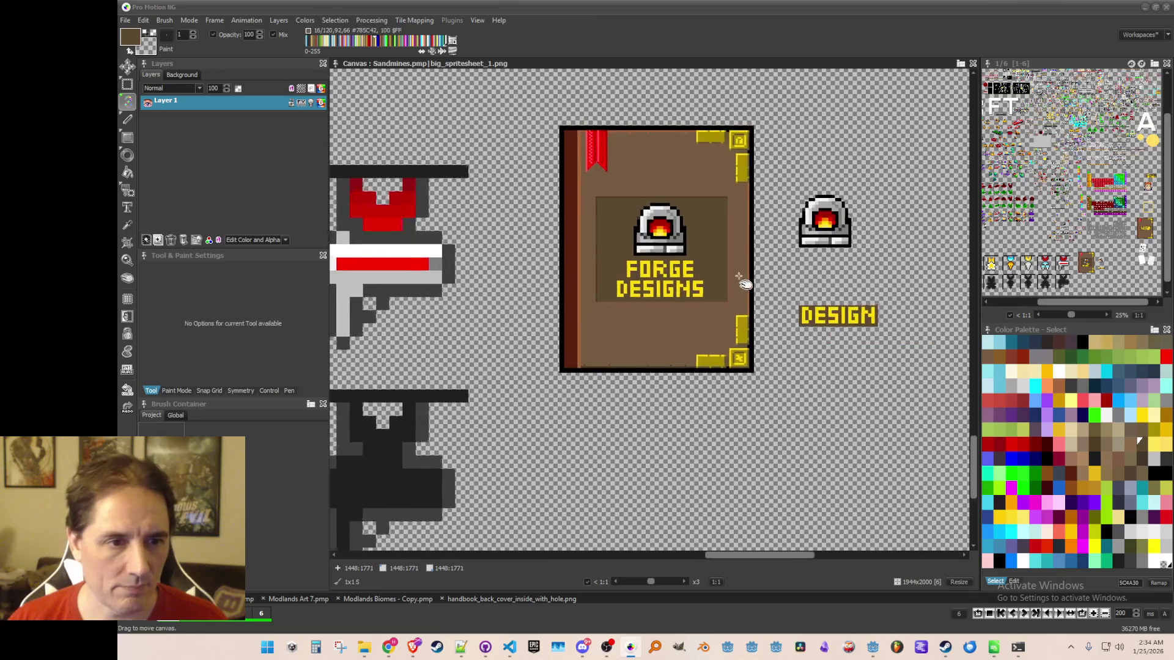
scroll(722, 285, down, 1)
scroll(724, 283, down, 1)
scroll(719, 283, up, 2)
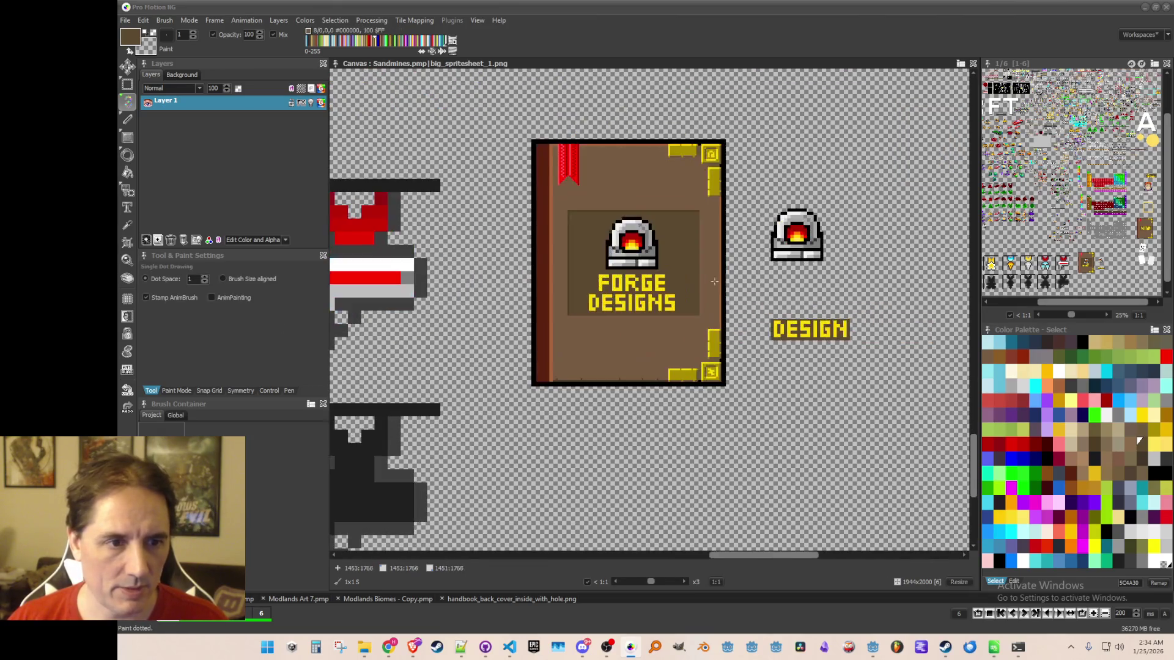
Make dark red 7F0101 the current paint colour.
drag(669, 255, 678, 302)
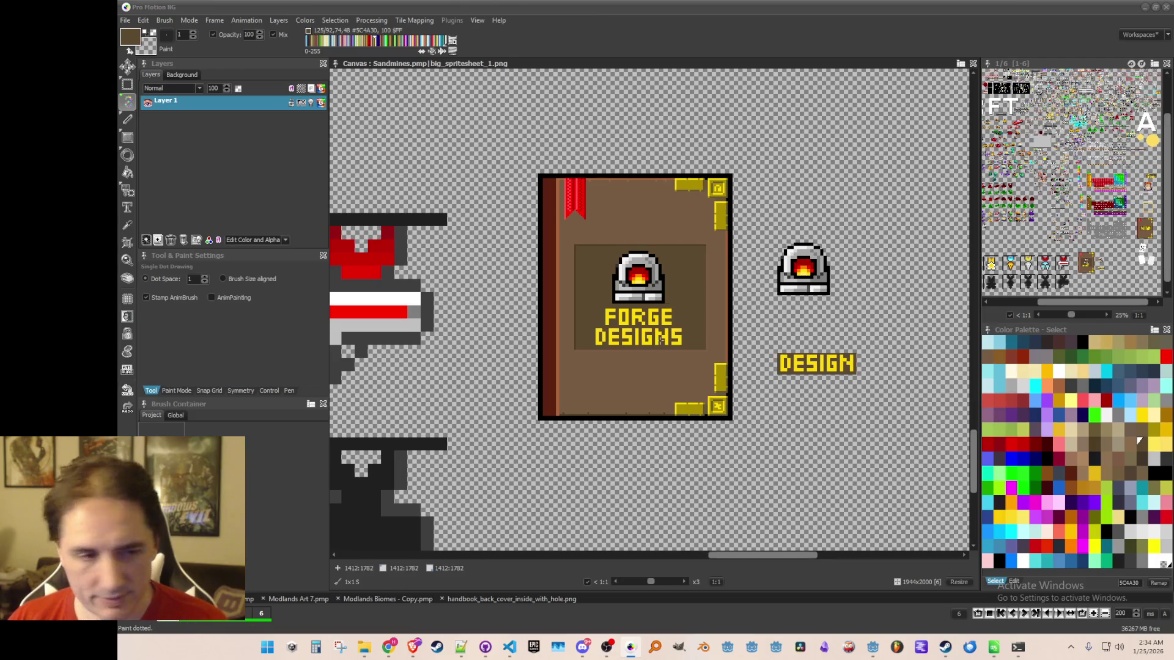
key(comma)
scroll(660, 338, down, 1)
scroll(666, 346, up, 1)
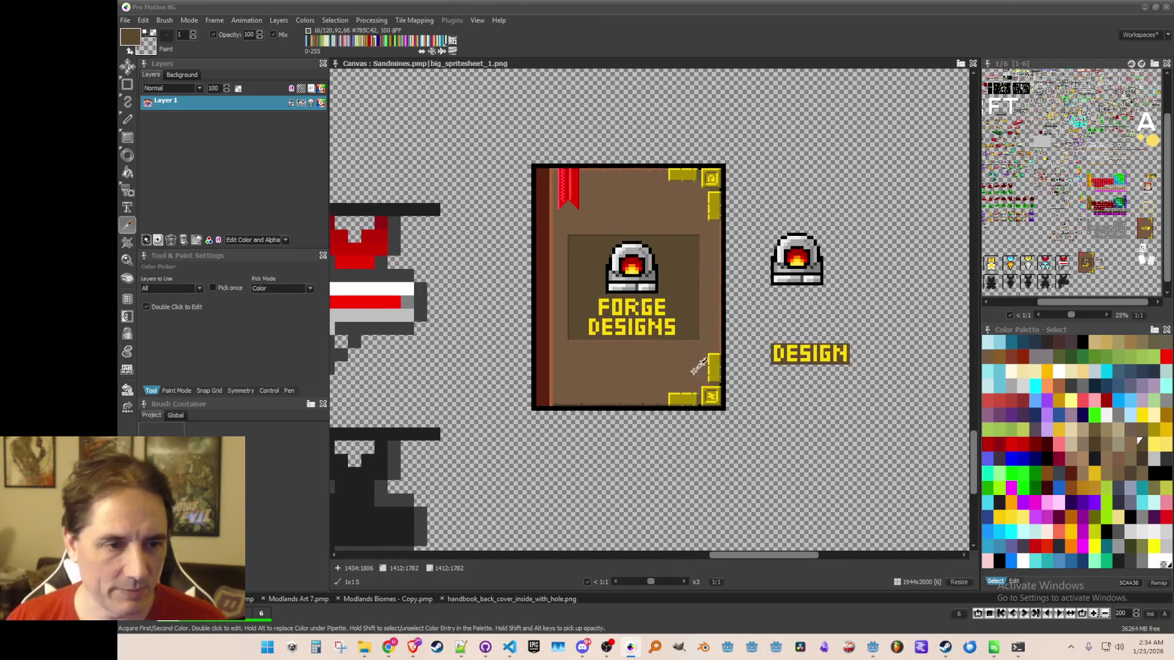
click(1036, 442)
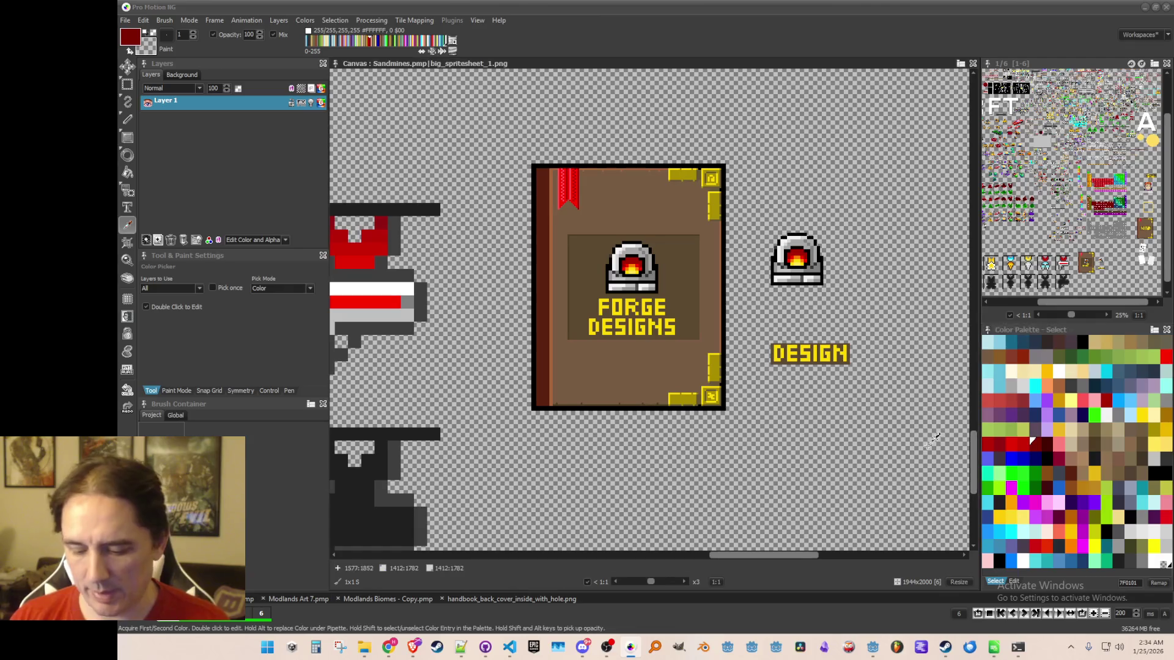
key(f)
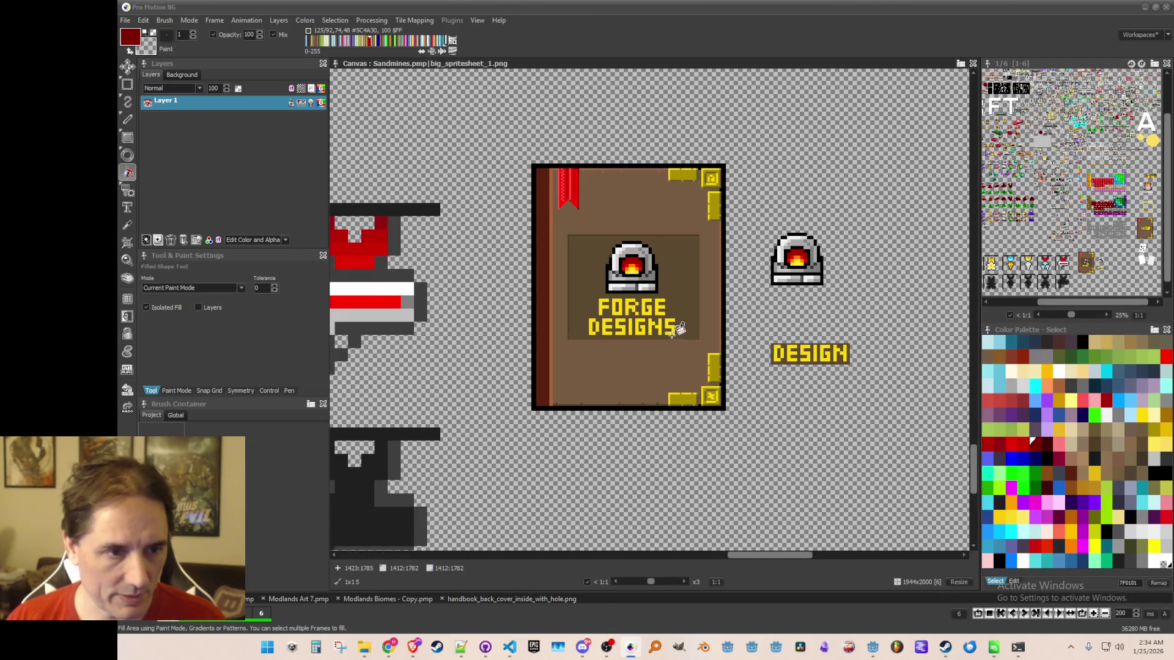
scroll(672, 334, up, 1)
click(631, 197)
scroll(722, 338, down, 2)
scroll(714, 335, up, 2)
scroll(623, 310, up, 1)
scroll(625, 311, down, 1)
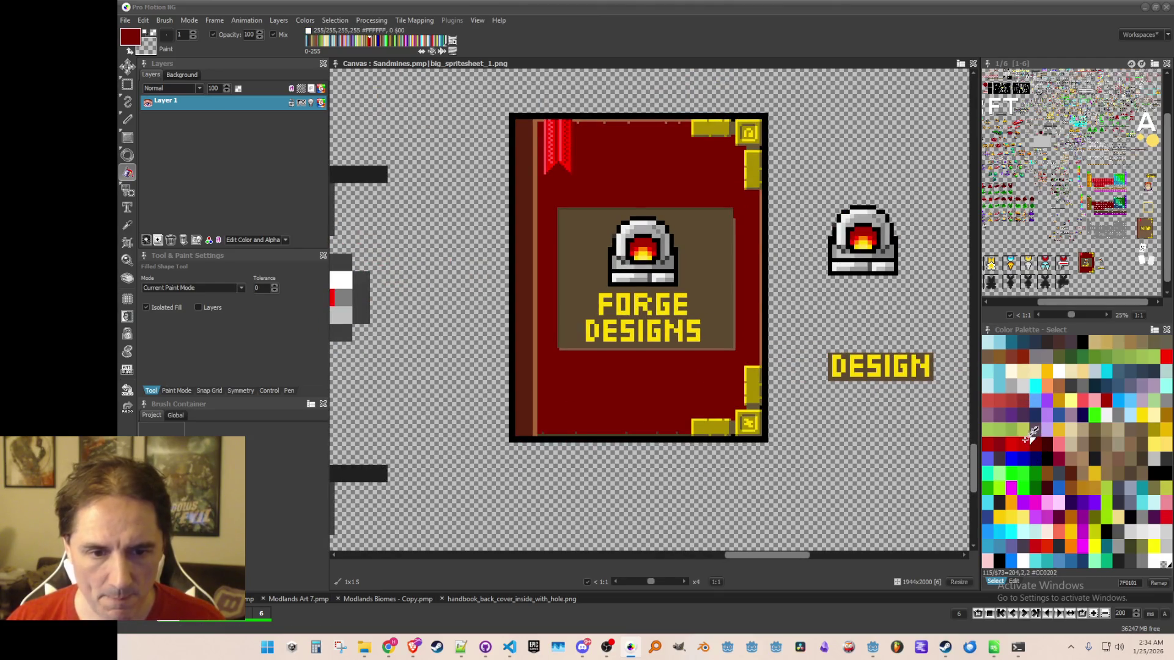
scroll(755, 324, up, 1)
click(700, 275)
key(ctrl+z)
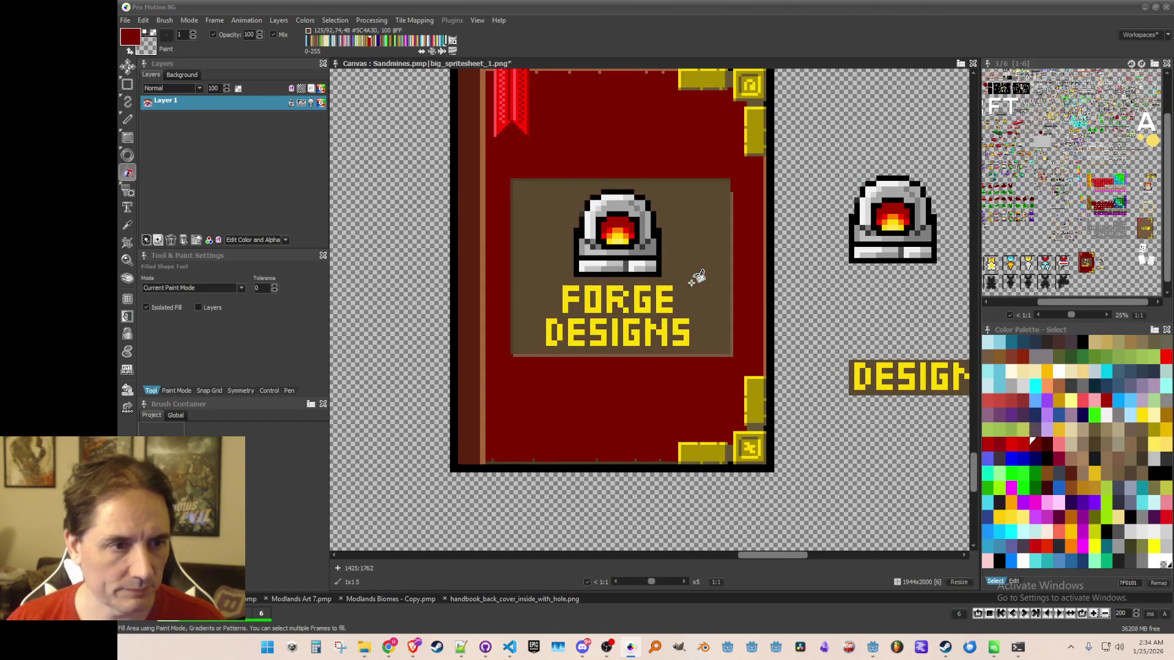
key(ctrl+z)
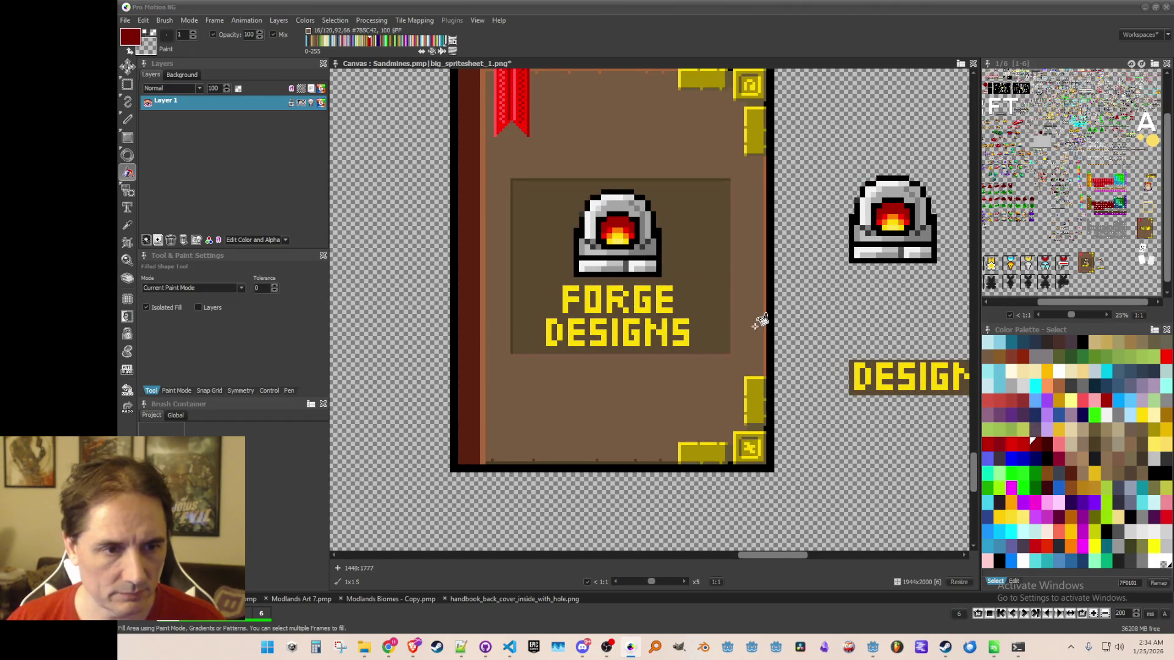
scroll(761, 322, up, 1)
scroll(748, 198, up, 1)
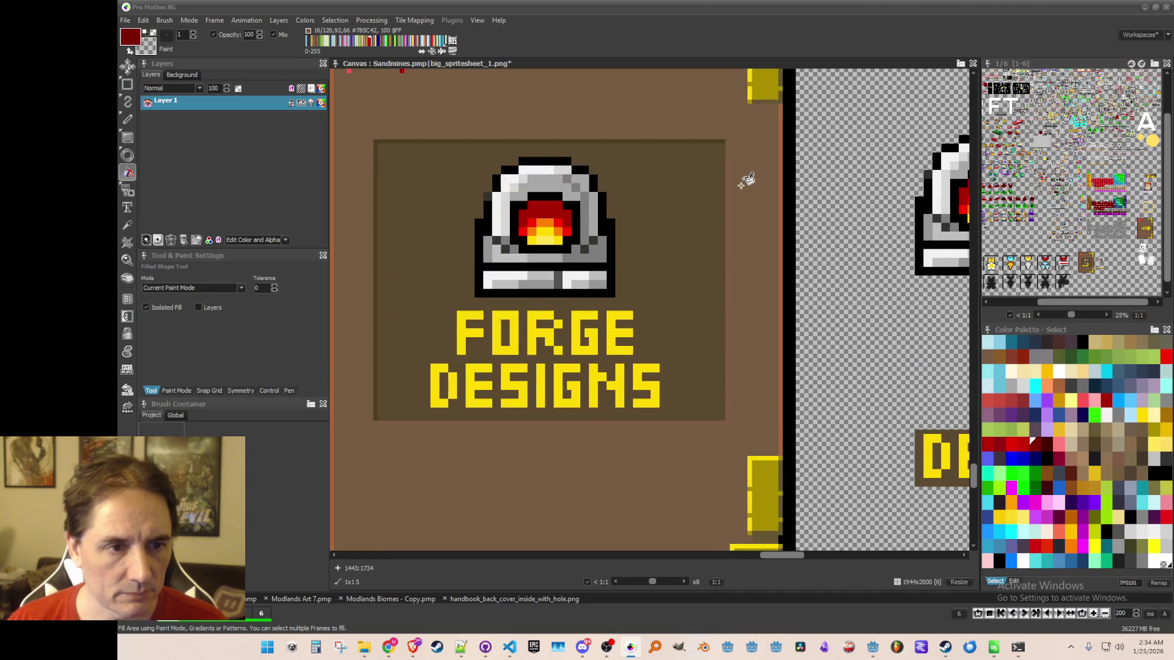
scroll(747, 178, up, 1)
scroll(746, 218, down, 1)
scroll(747, 217, down, 2)
scroll(768, 283, up, 1)
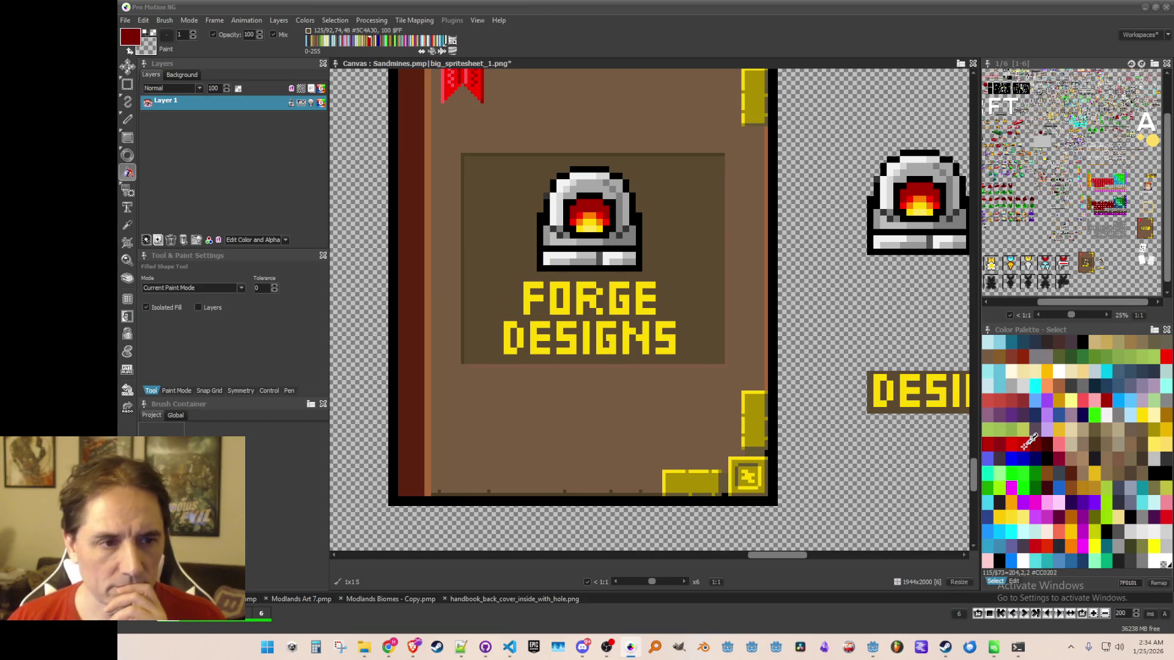
click(1017, 440)
scroll(763, 281, down, 1)
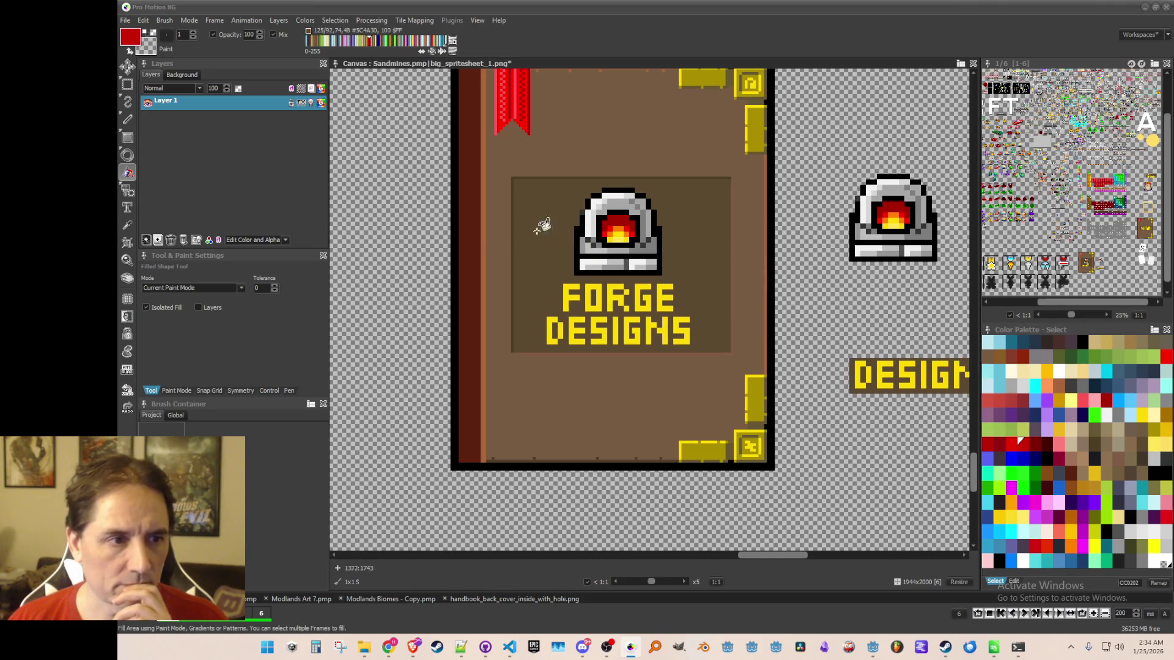
click(482, 236)
scroll(725, 352, up, 1)
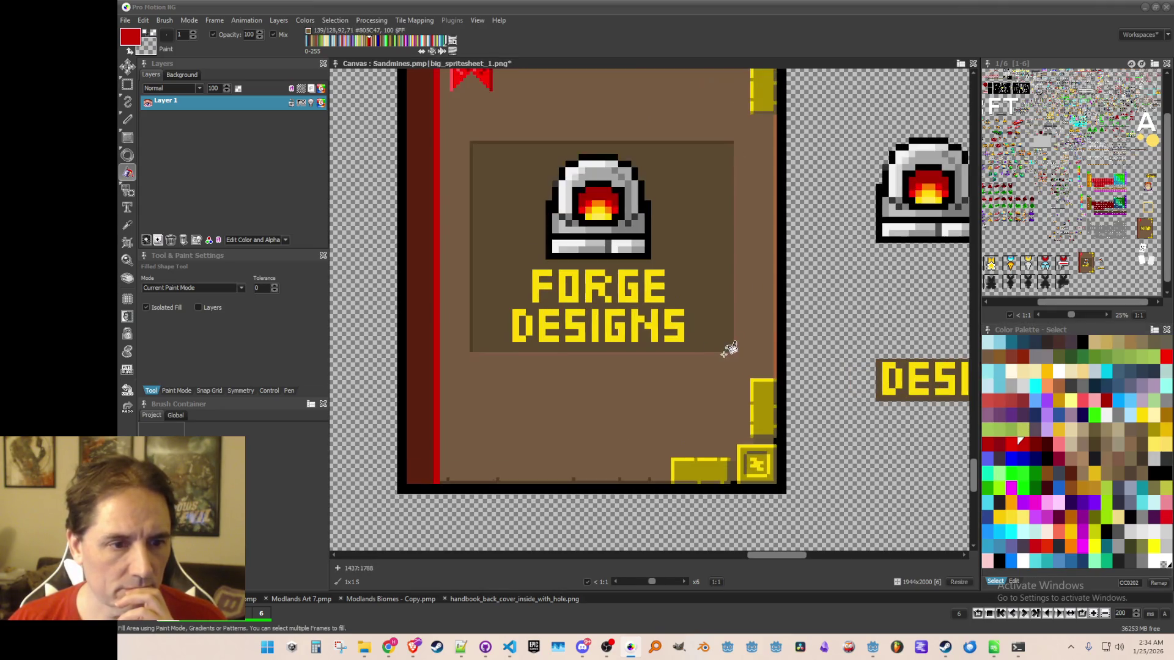
scroll(746, 278, down, 2)
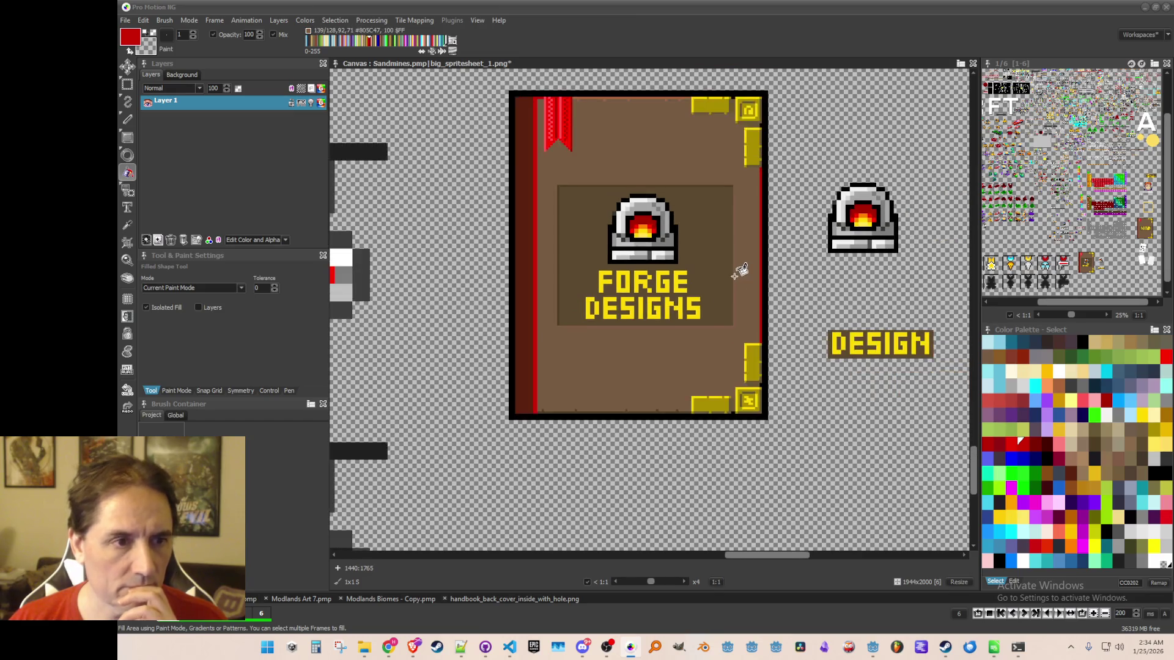
scroll(646, 130, up, 2)
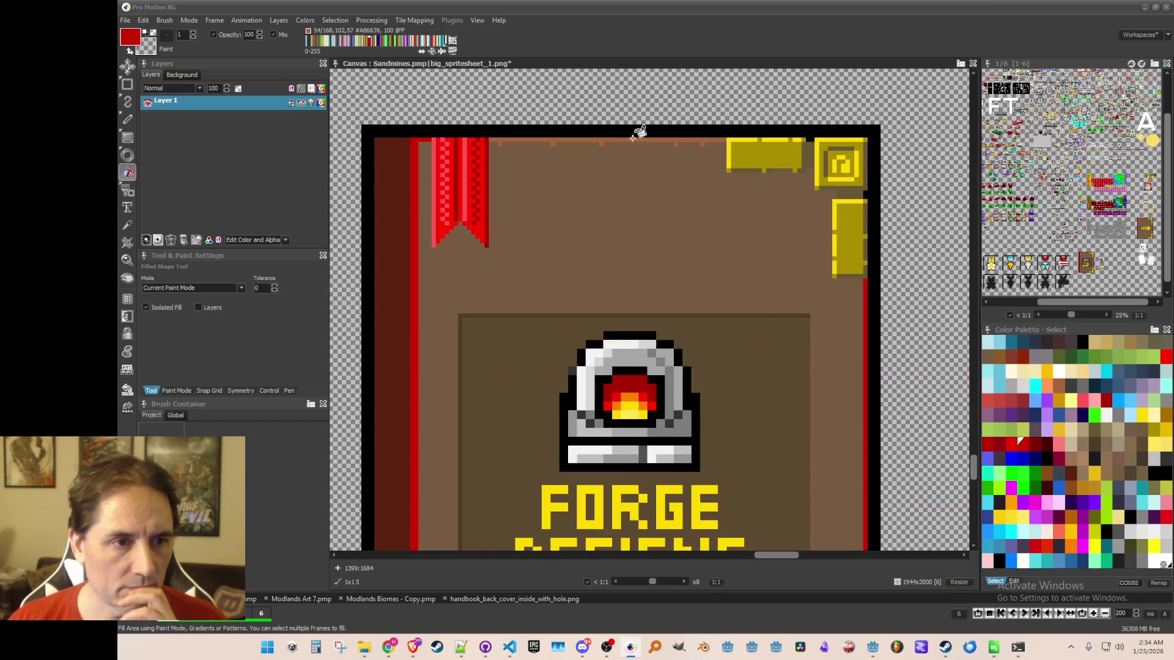
scroll(657, 162, down, 3)
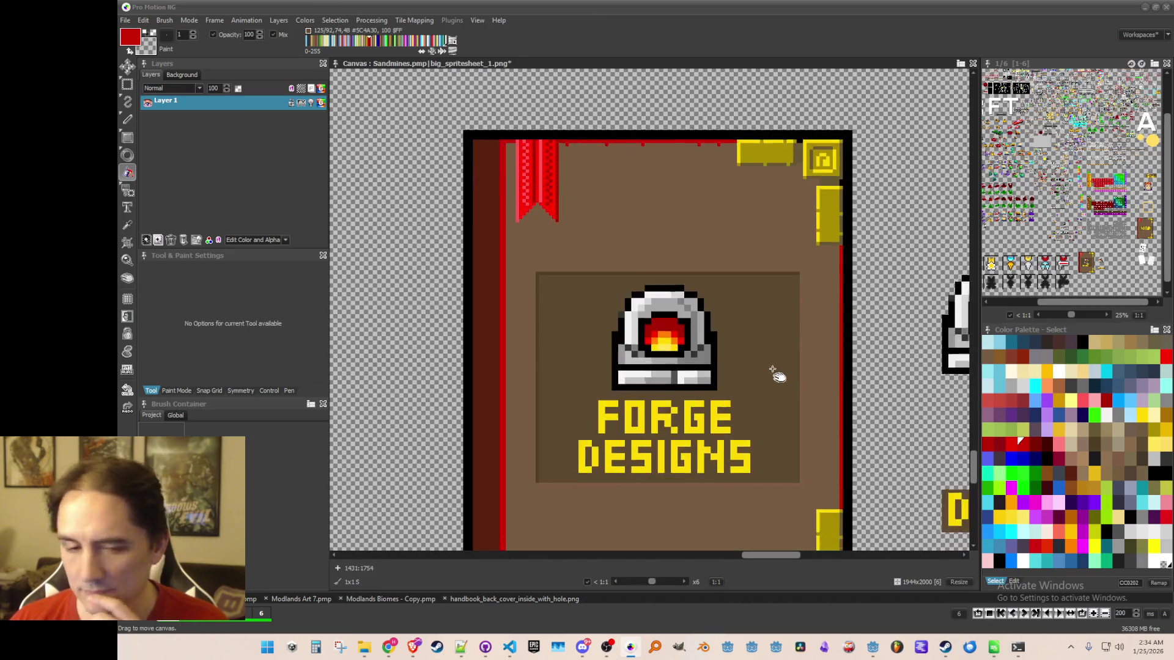
scroll(769, 405, down, 3)
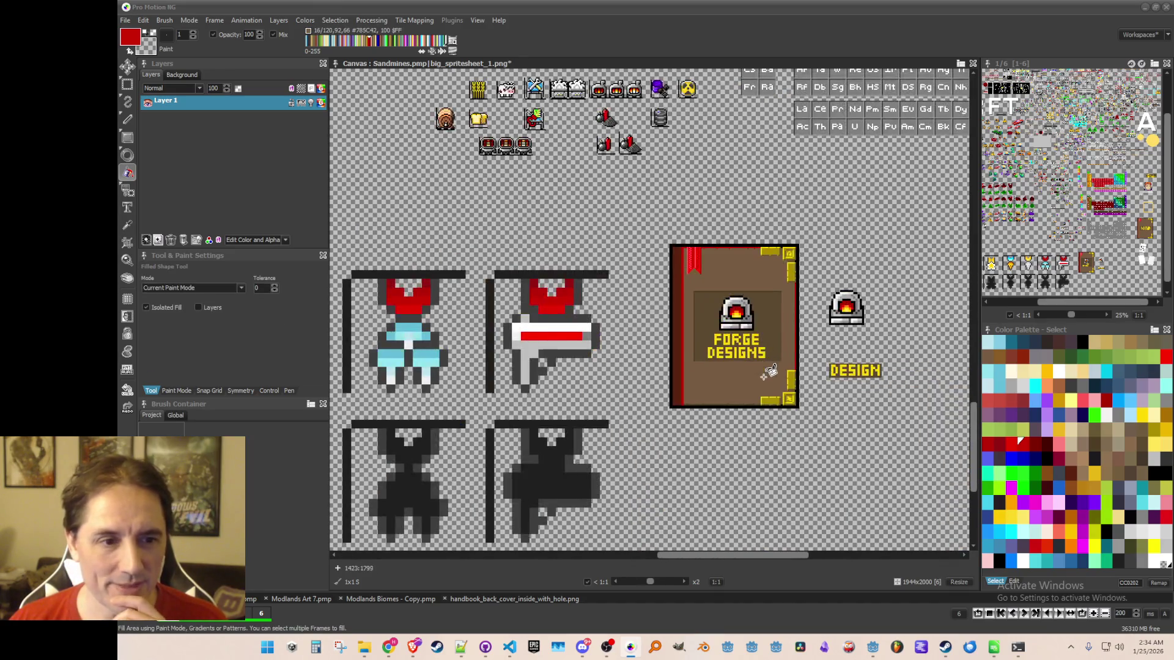
scroll(769, 376, up, 2)
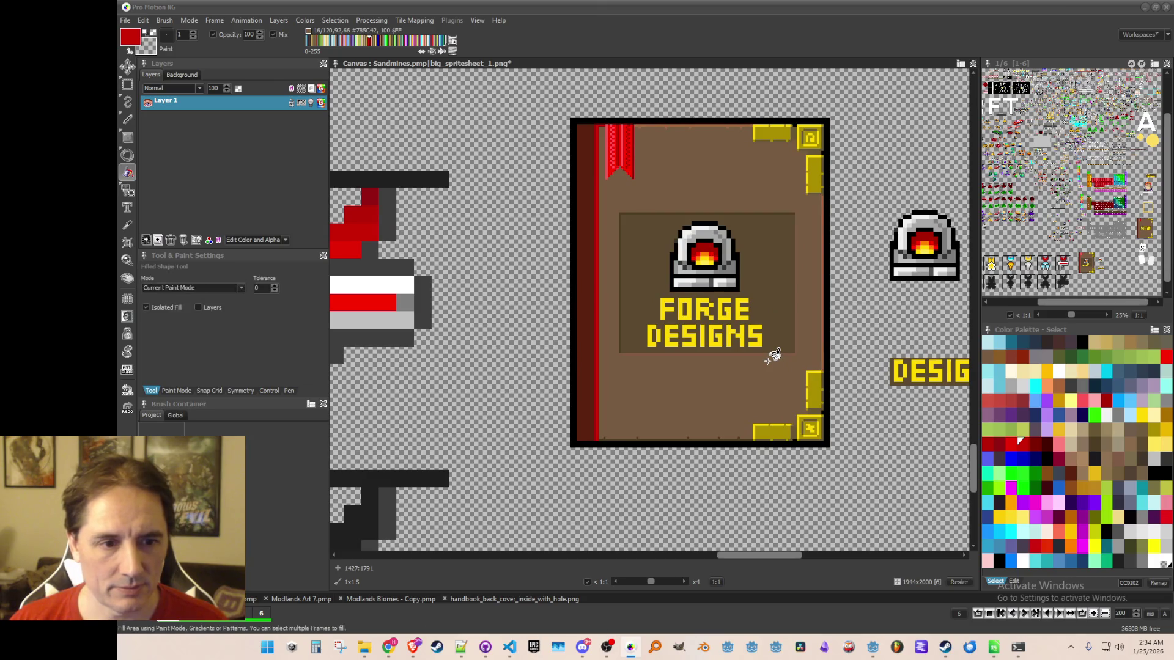
drag(795, 356, 796, 376)
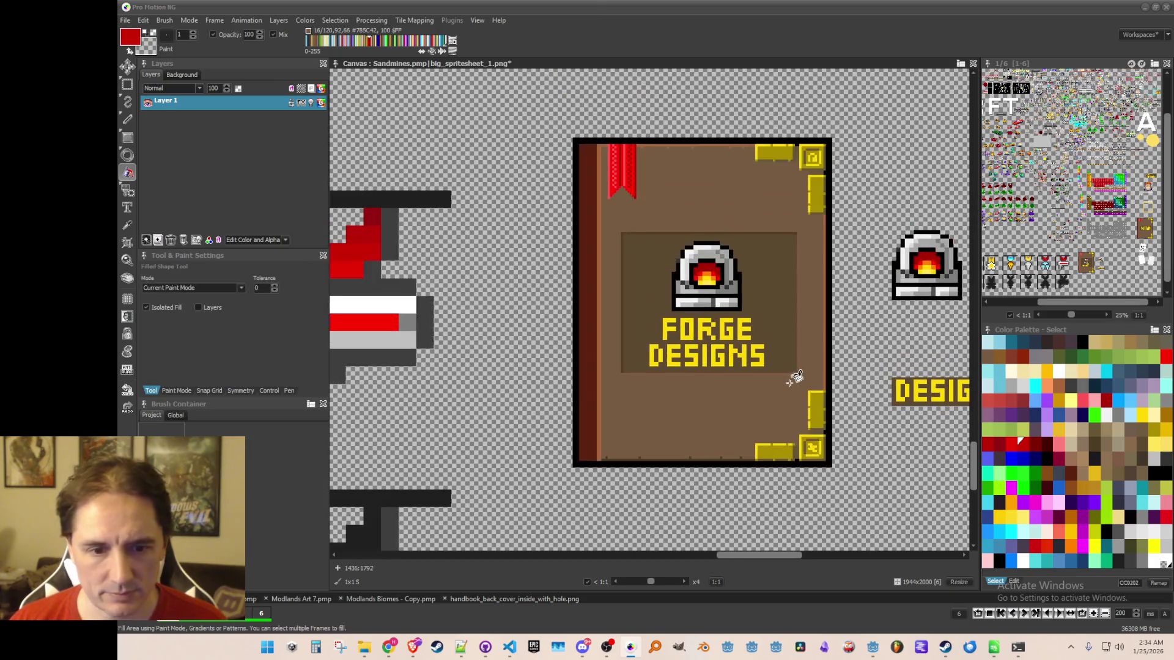
scroll(796, 367, up, 1)
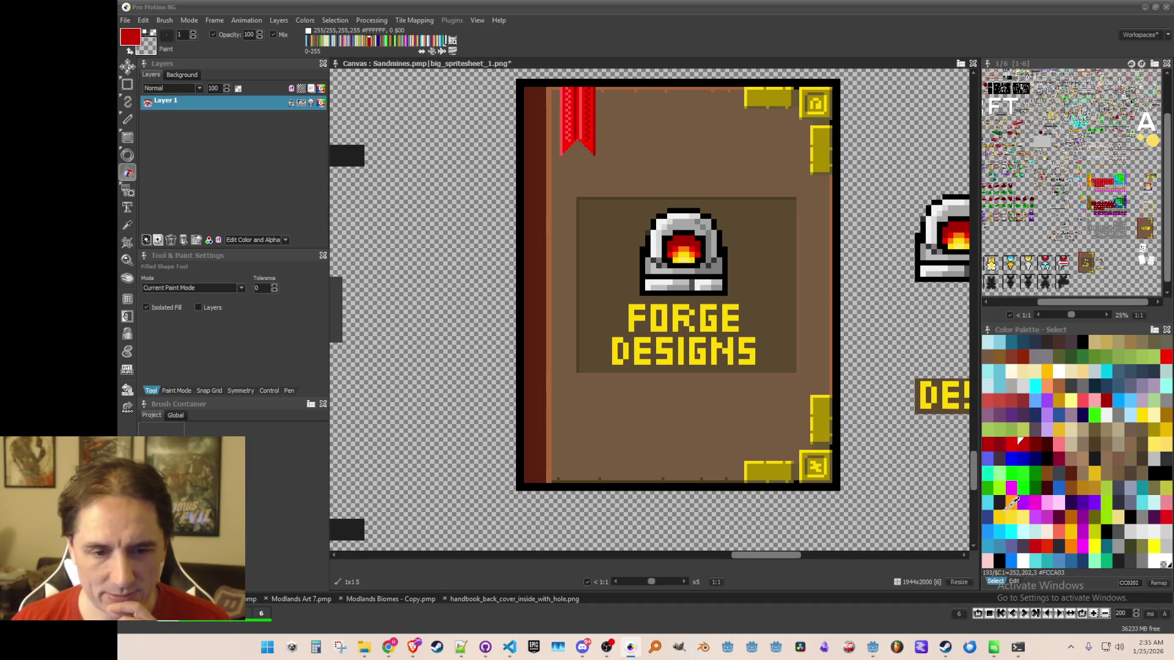
Fill the cover's right, left and top edge strips bright blue.
click(1057, 486)
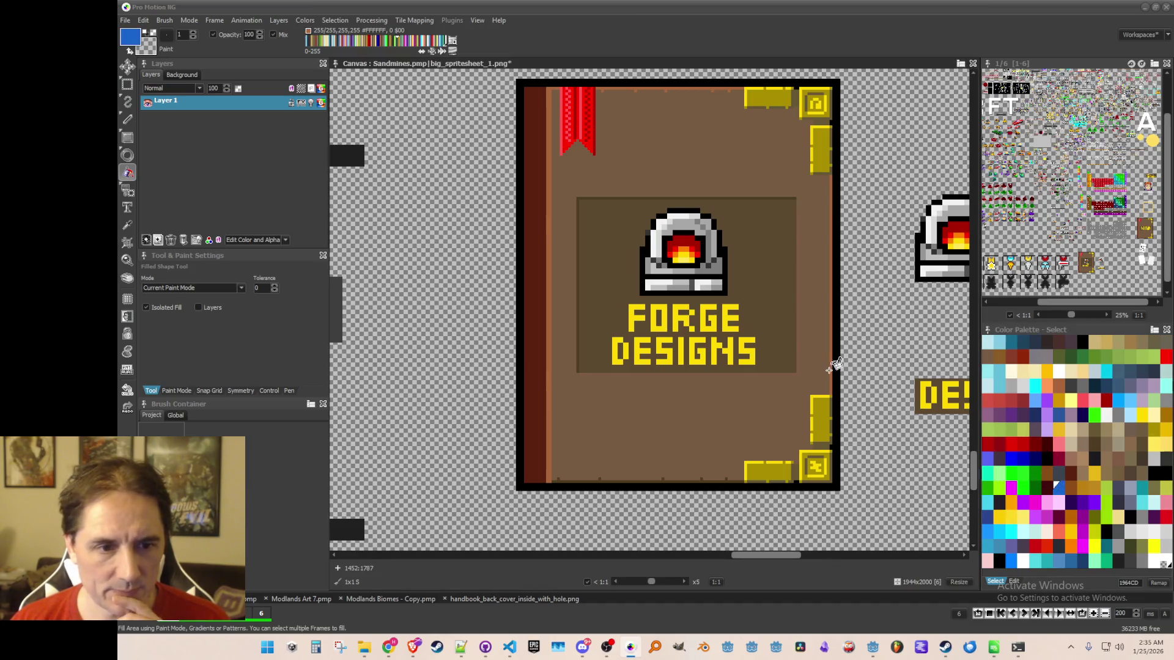
click(830, 279)
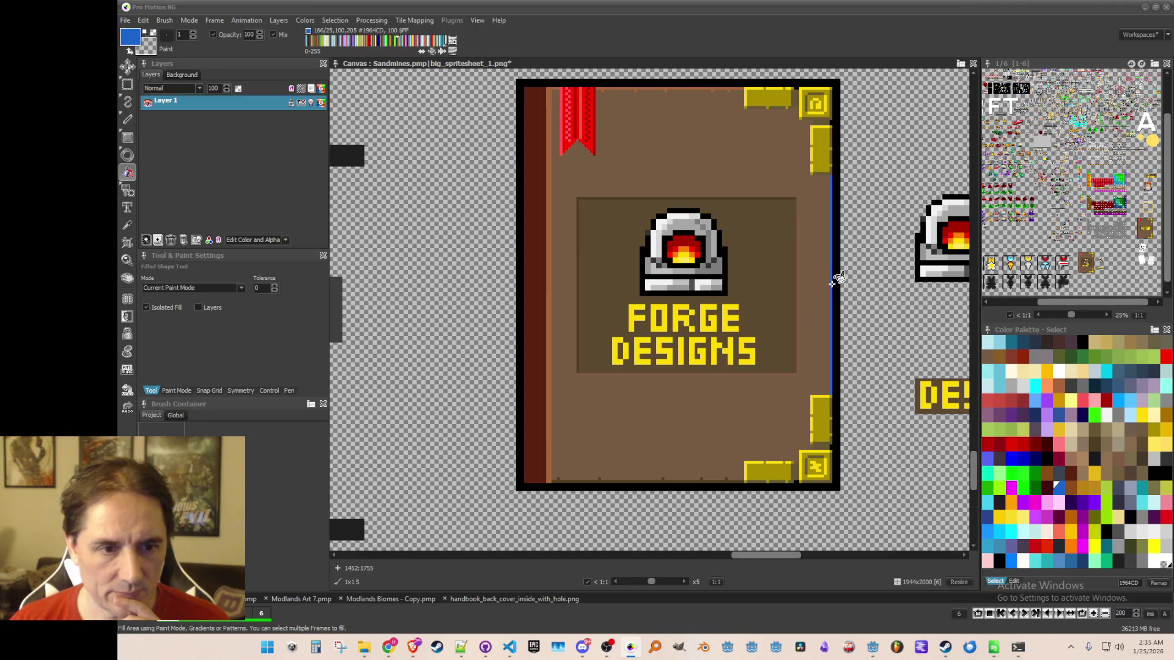
click(548, 181)
click(601, 89)
Fill the title panel behind the furnace logo dark navy blue 1B3D6C.
click(987, 517)
click(763, 266)
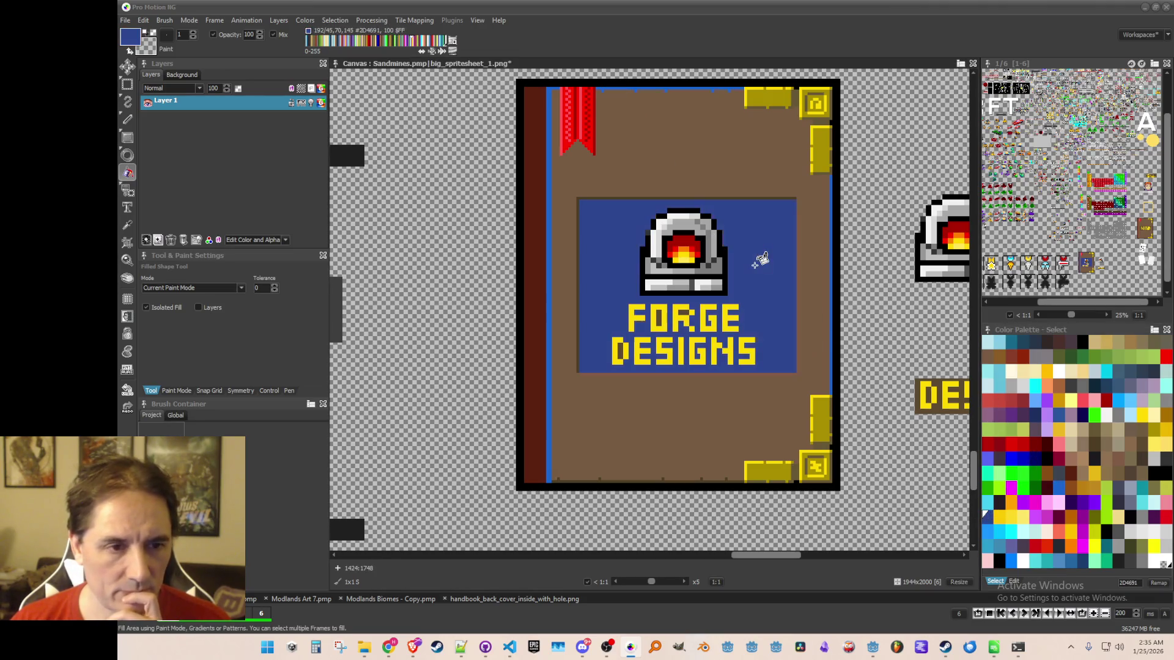
key(ctrl+z)
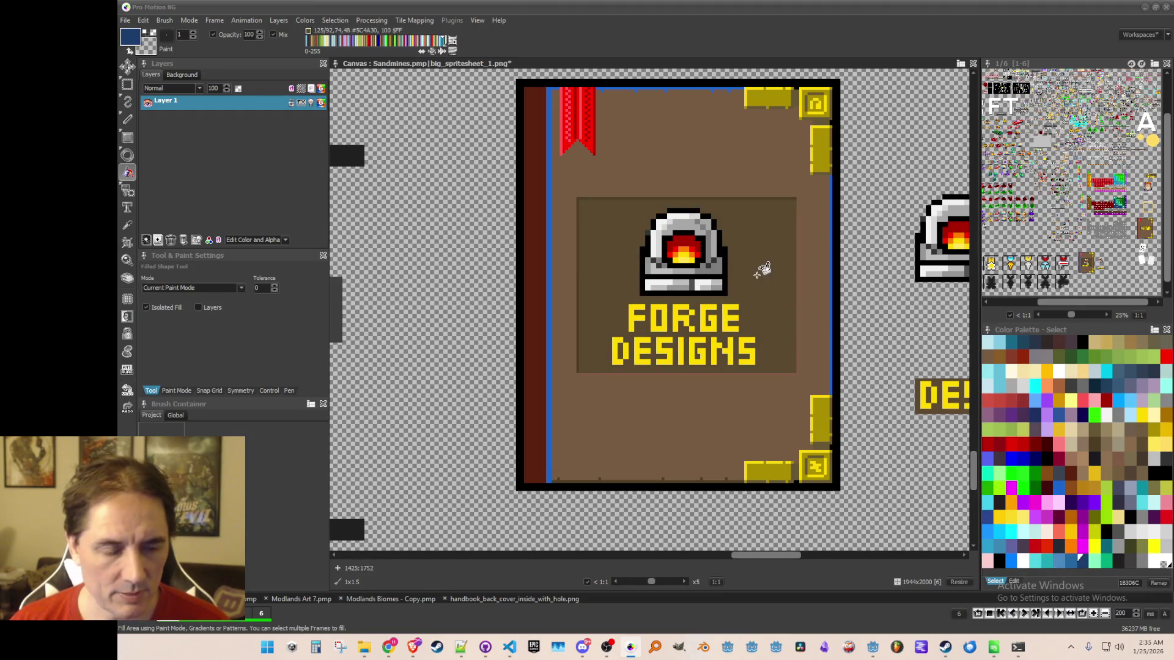
click(761, 271)
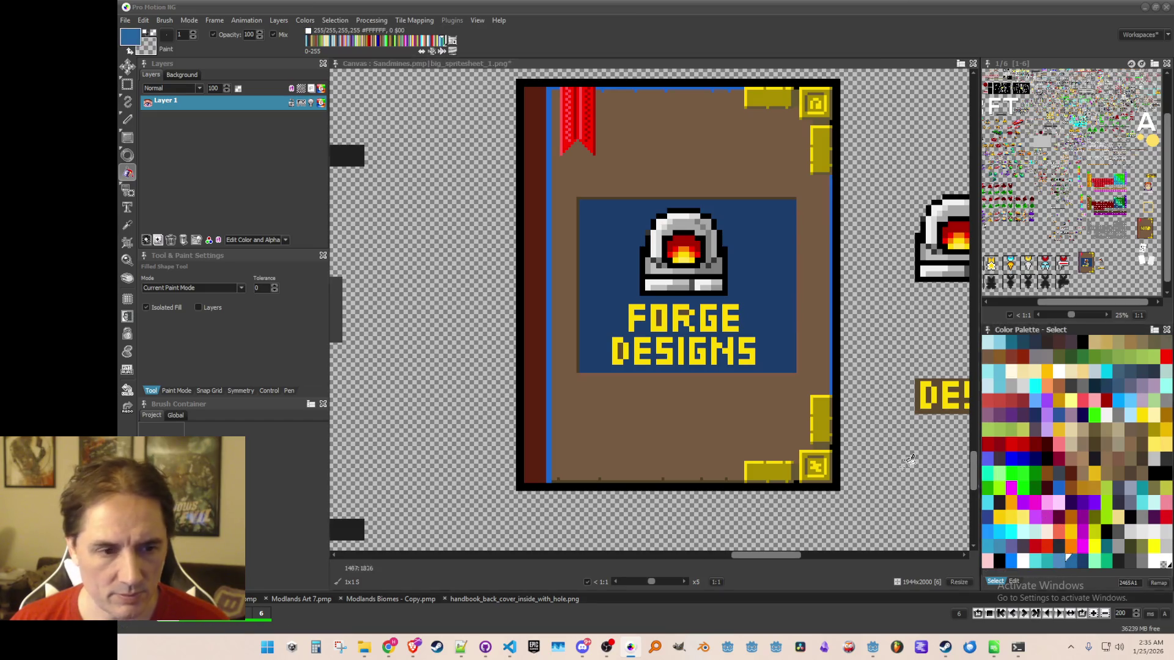
scroll(761, 397, up, 1)
key(ctrl+z)
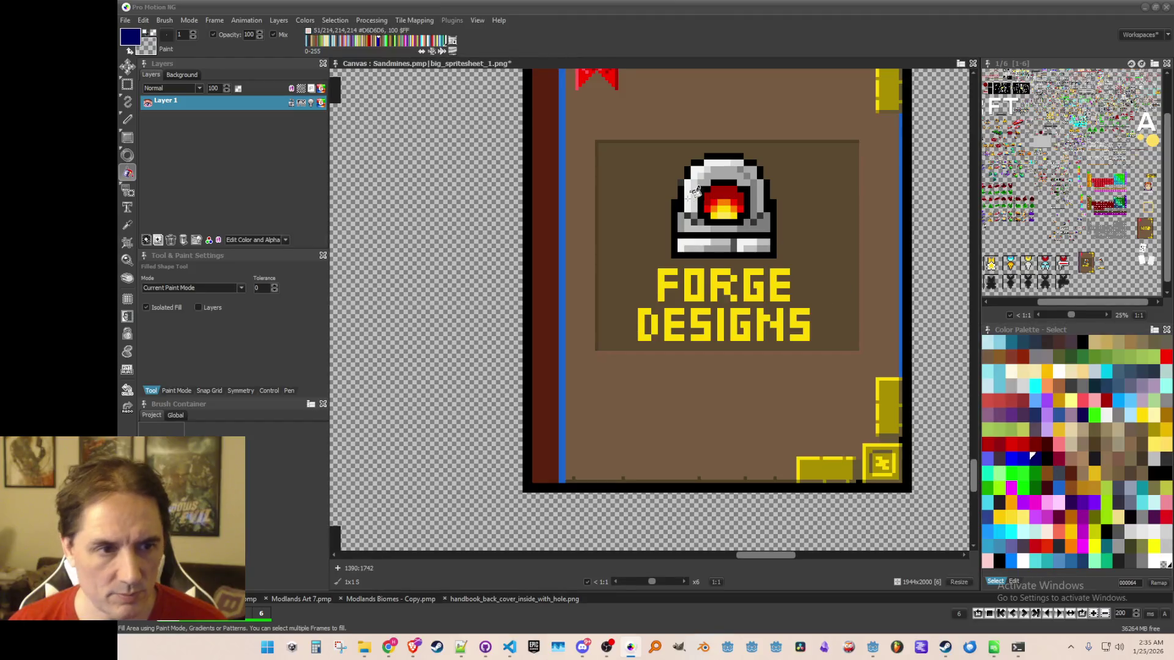
click(606, 144)
click(1080, 557)
click(844, 232)
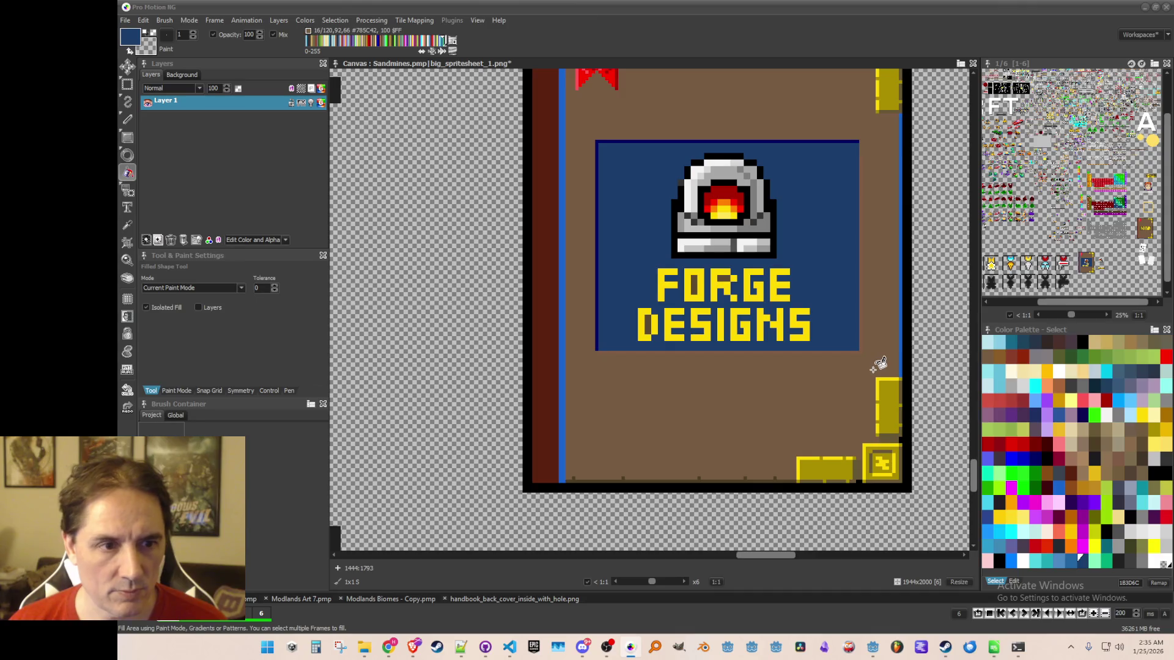
Fill the brown cover area with blue 2465A1, undoing a trial lighter edge strip.
click(1069, 557)
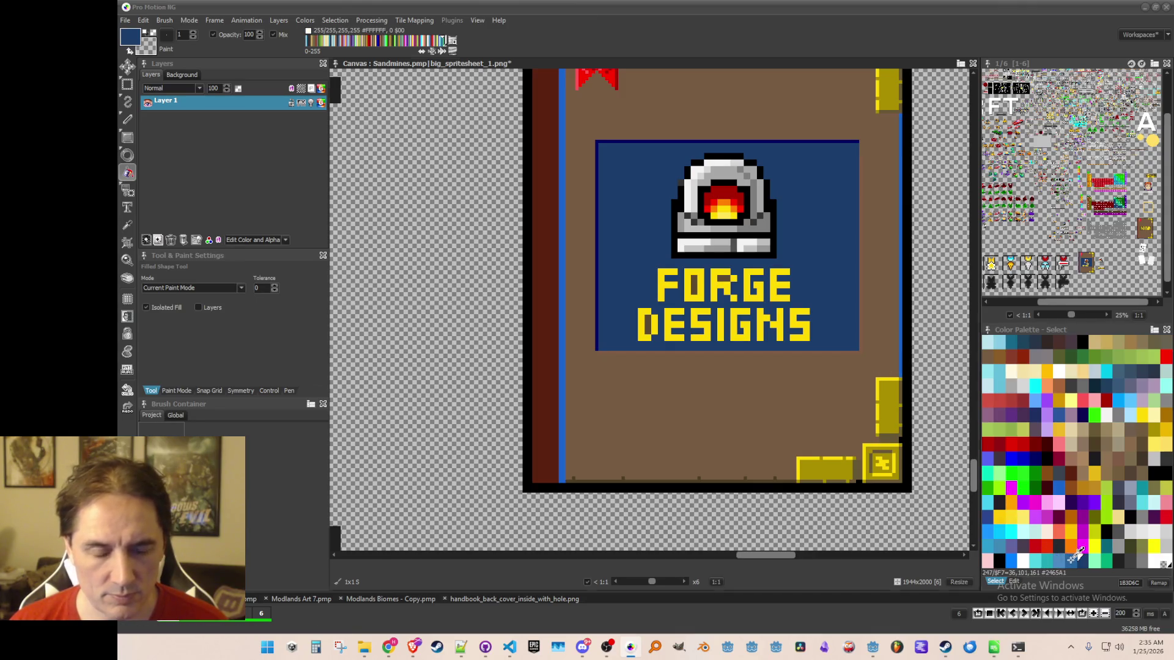
scroll(871, 328, up, 2)
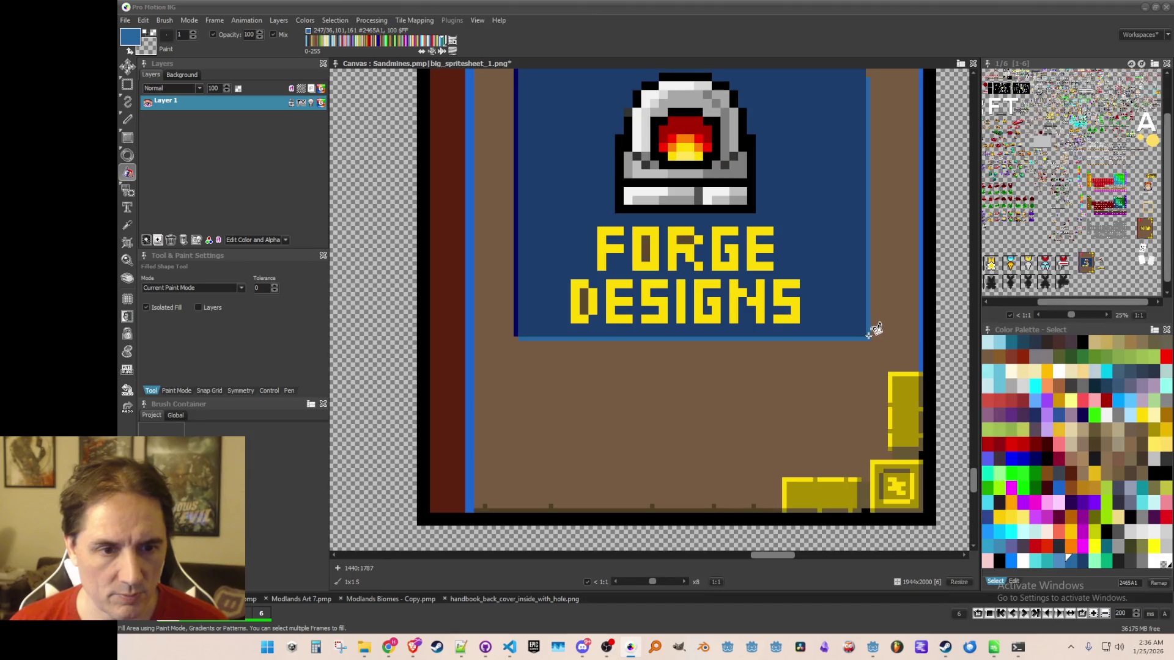
click(868, 335)
click(1056, 557)
key(ctrl+z)
click(1069, 558)
click(822, 421)
scroll(822, 421, down, 2)
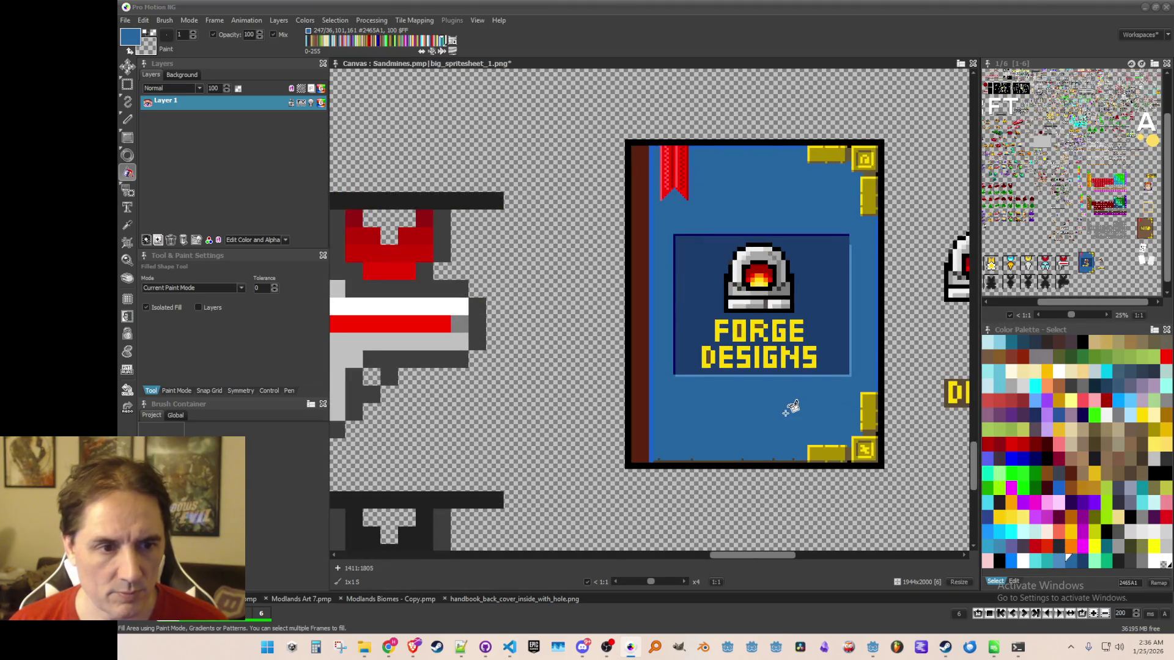
scroll(783, 407, up, 2)
scroll(783, 404, down, 1)
scroll(776, 392, up, 3)
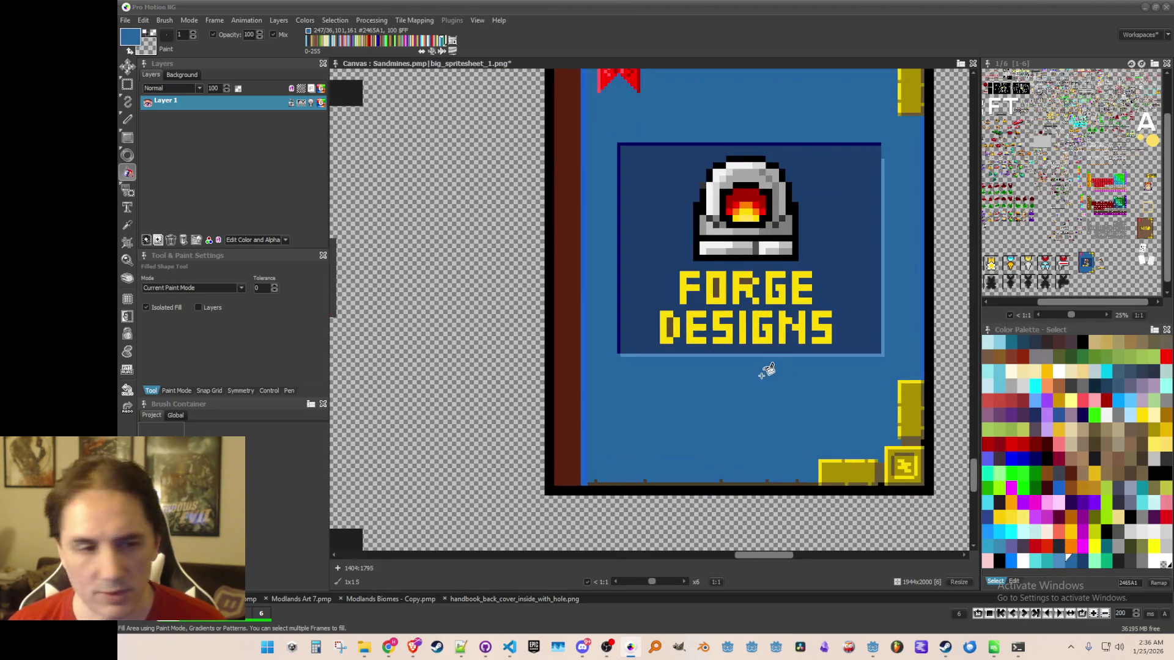
Fill the brown interiors of the O, R and D letters with the panel's dark blue.
key(k)
click(869, 233)
key(f)
click(702, 259)
click(740, 251)
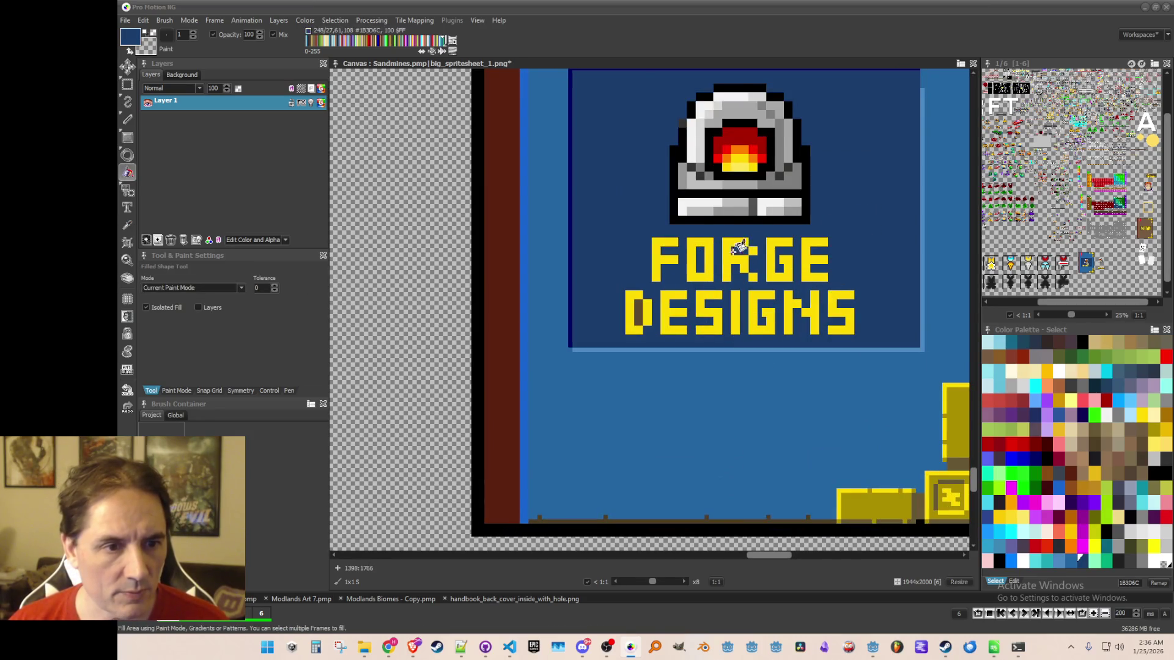
click(638, 308)
scroll(687, 337, down, 4)
scroll(730, 357, down, 1)
scroll(734, 367, up, 3)
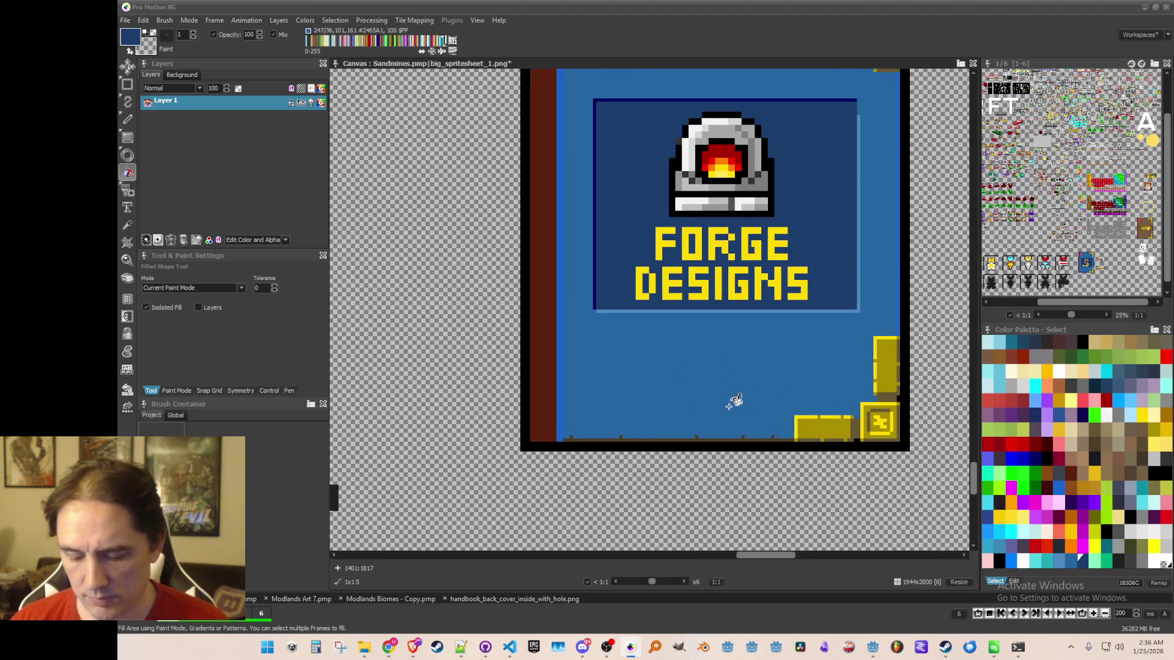
key(k)
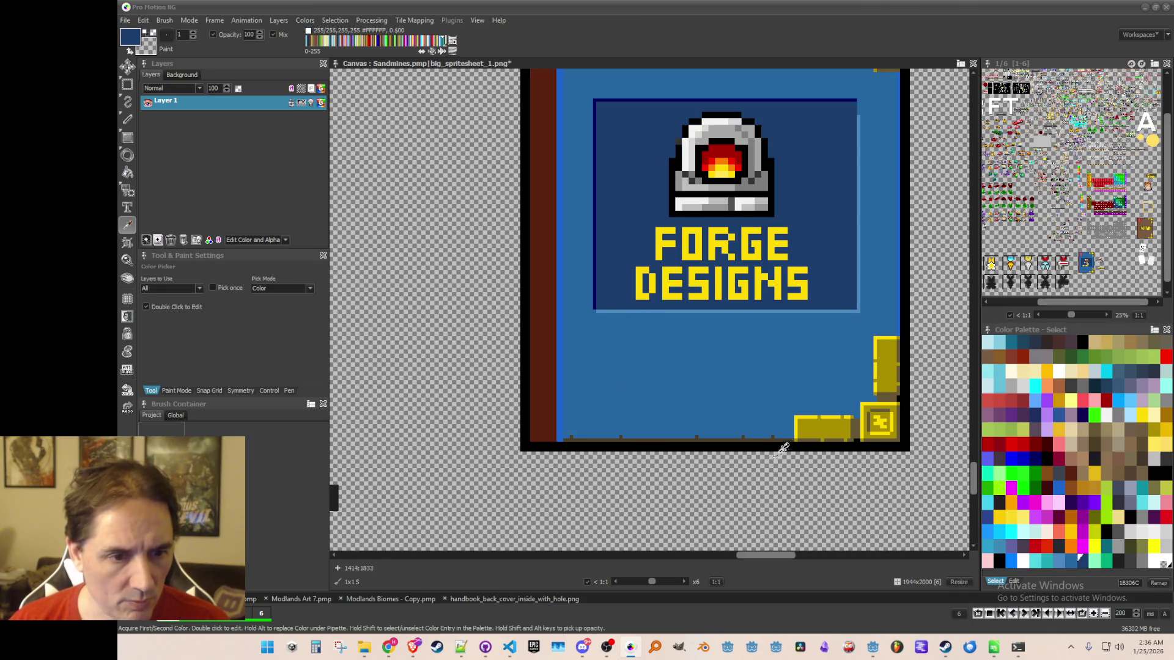
key(f)
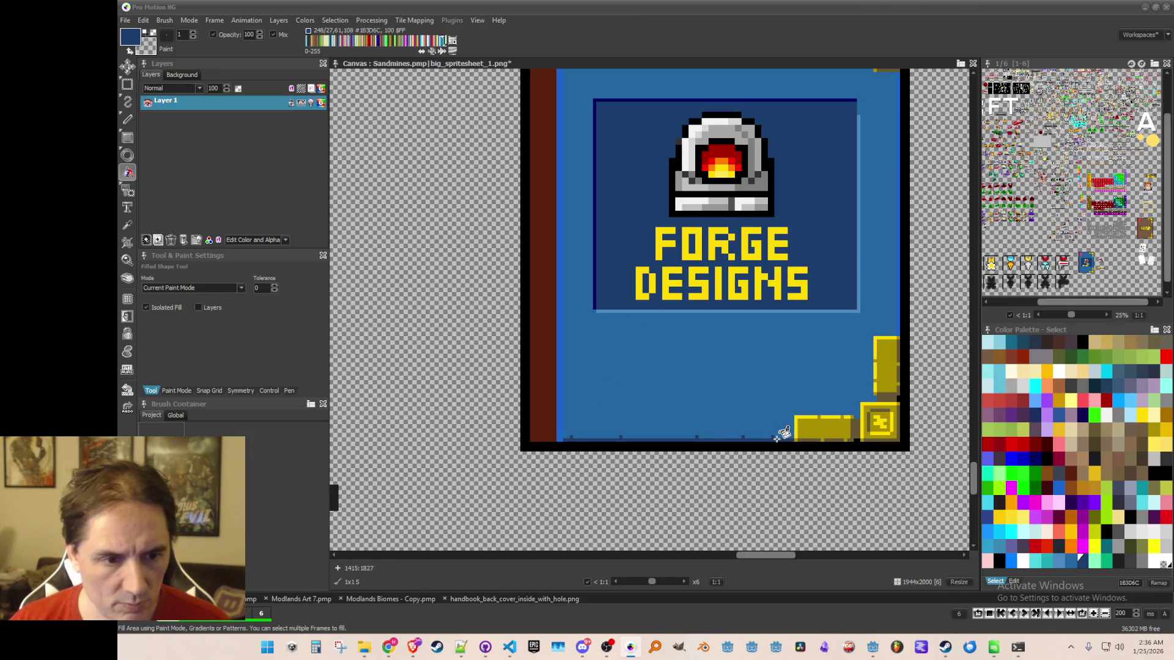
scroll(862, 428, up, 2)
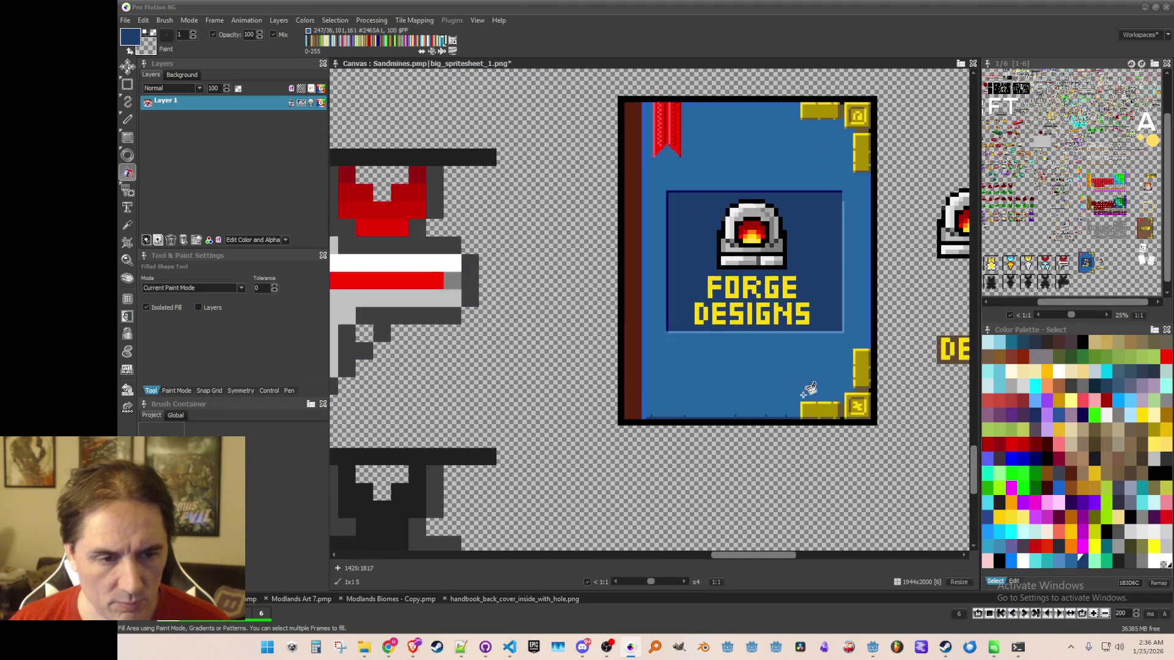
Fill the brown spine strip on the cover's left edge with dark blue 1B3D6C.
scroll(853, 422, down, 3)
click(624, 301)
scroll(709, 405, down, 1)
scroll(721, 407, up, 1)
scroll(742, 405, down, 3)
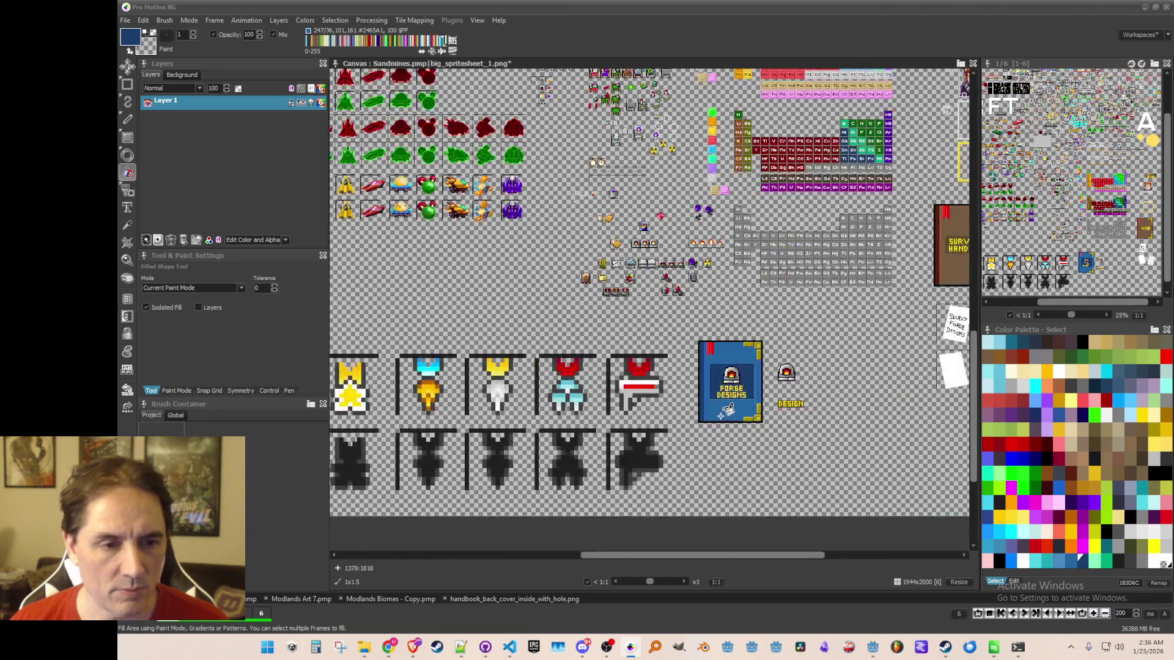
scroll(741, 410, up, 2)
scroll(773, 299, down, 2)
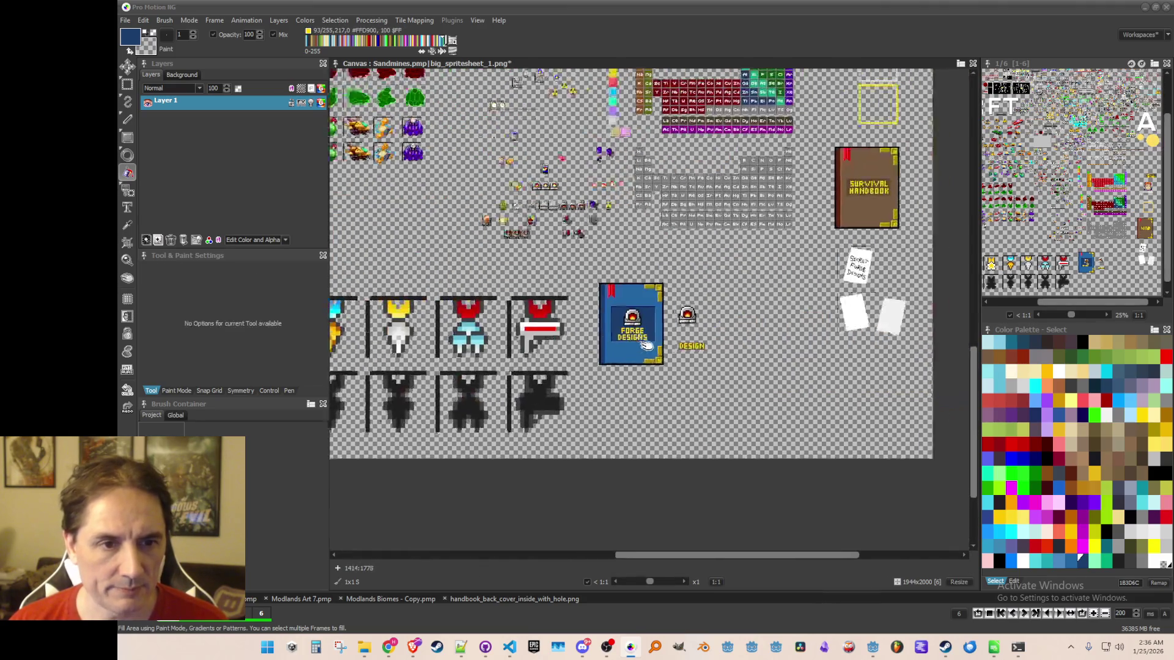
scroll(775, 305, up, 3)
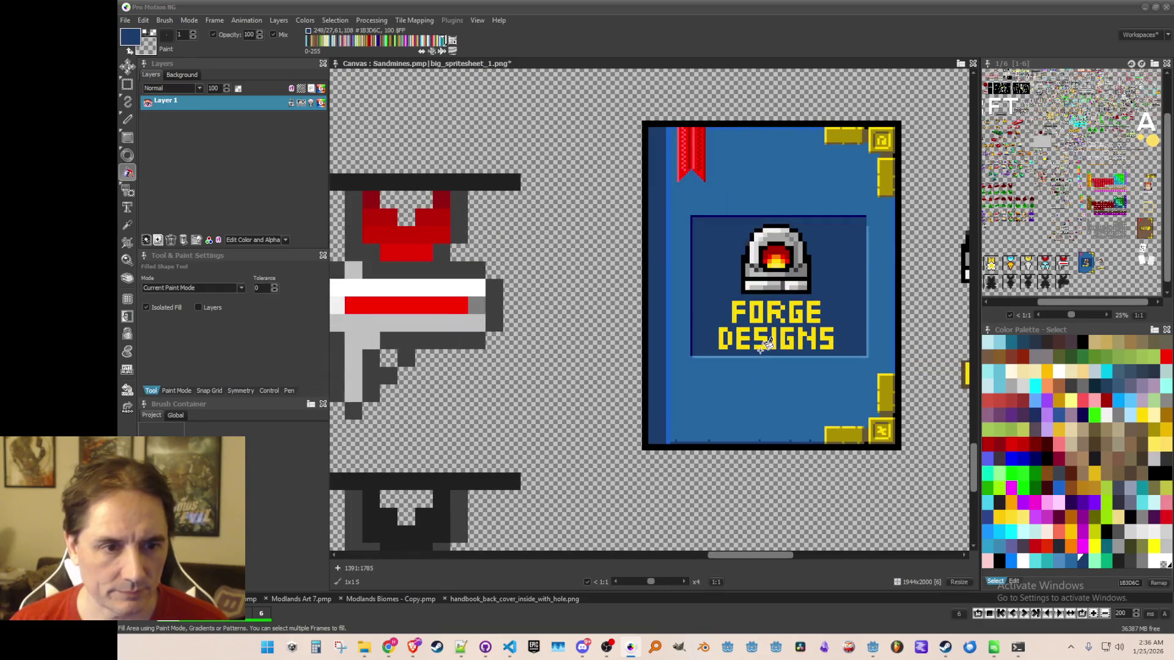
scroll(786, 333, up, 1)
scroll(795, 333, down, 1)
scroll(795, 335, down, 1)
scroll(789, 336, up, 1)
scroll(774, 337, down, 1)
scroll(768, 338, up, 1)
scroll(765, 336, up, 1)
scroll(763, 335, down, 1)
key(comma)
key(space)
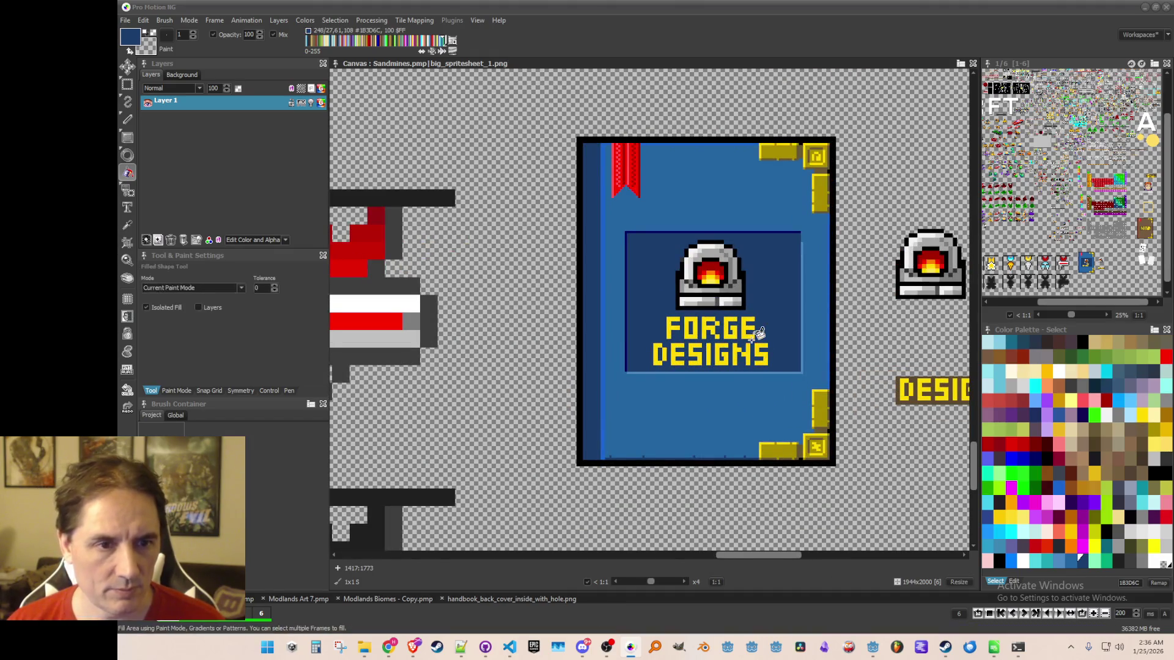
scroll(668, 267, up, 1)
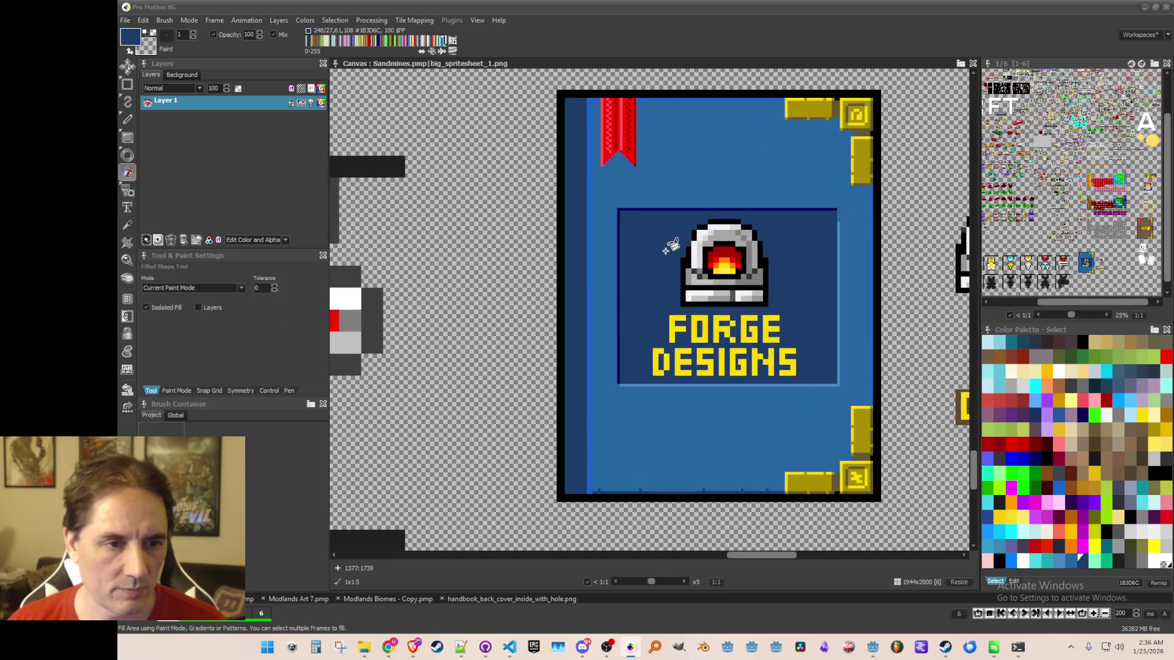
Grab the entire blue Forge Designs cover as a 112x144 brush.
key(b)
mouse_move(567, 101)
mouse_down()
mouse_move(758, 298)
mouse_move(876, 500)
mouse_up()
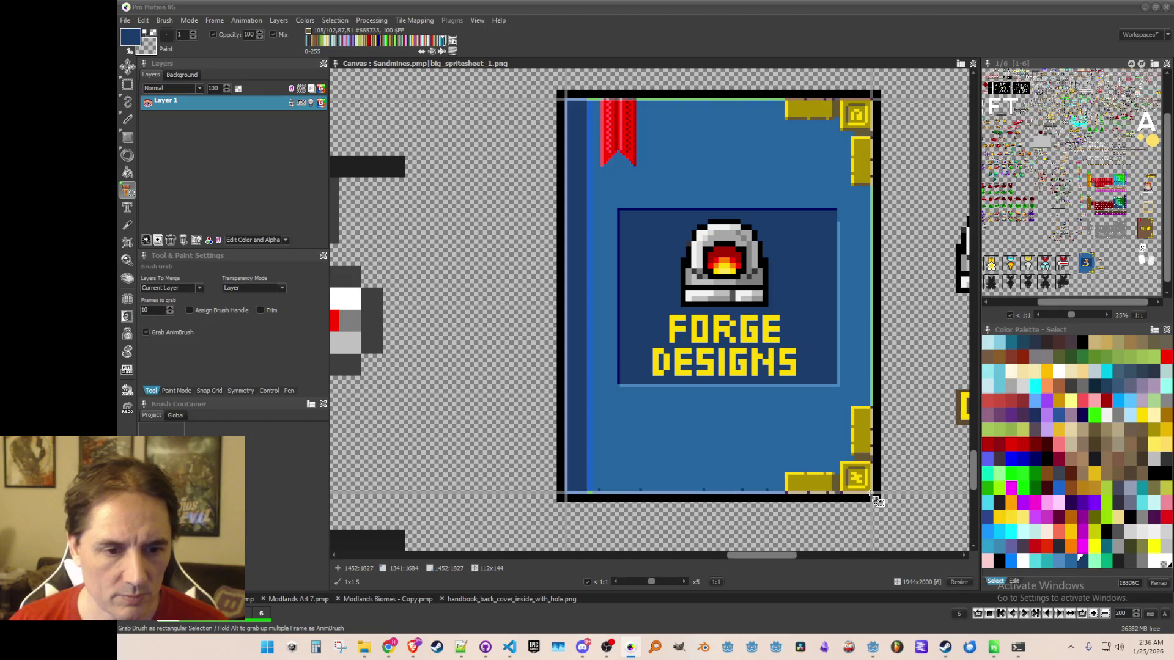
scroll(690, 339, down, 2)
mouse_move(690, 339)
mouse_down()
mouse_move(666, 339)
mouse_move(696, 341)
mouse_up()
click(165, 20)
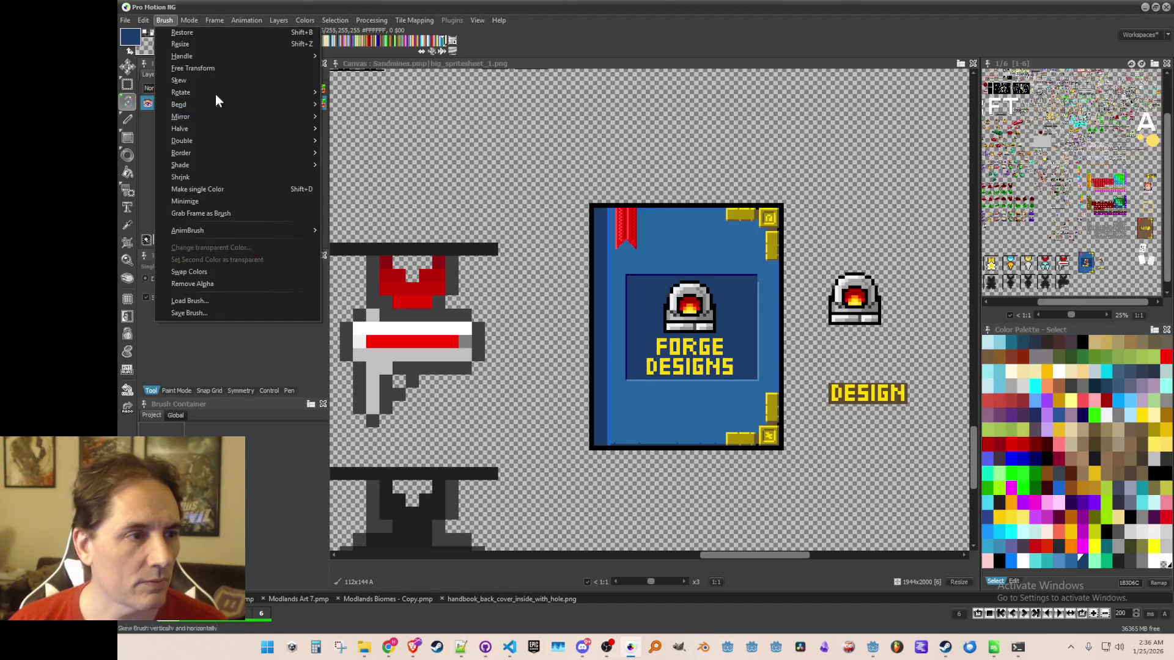
click(204, 313)
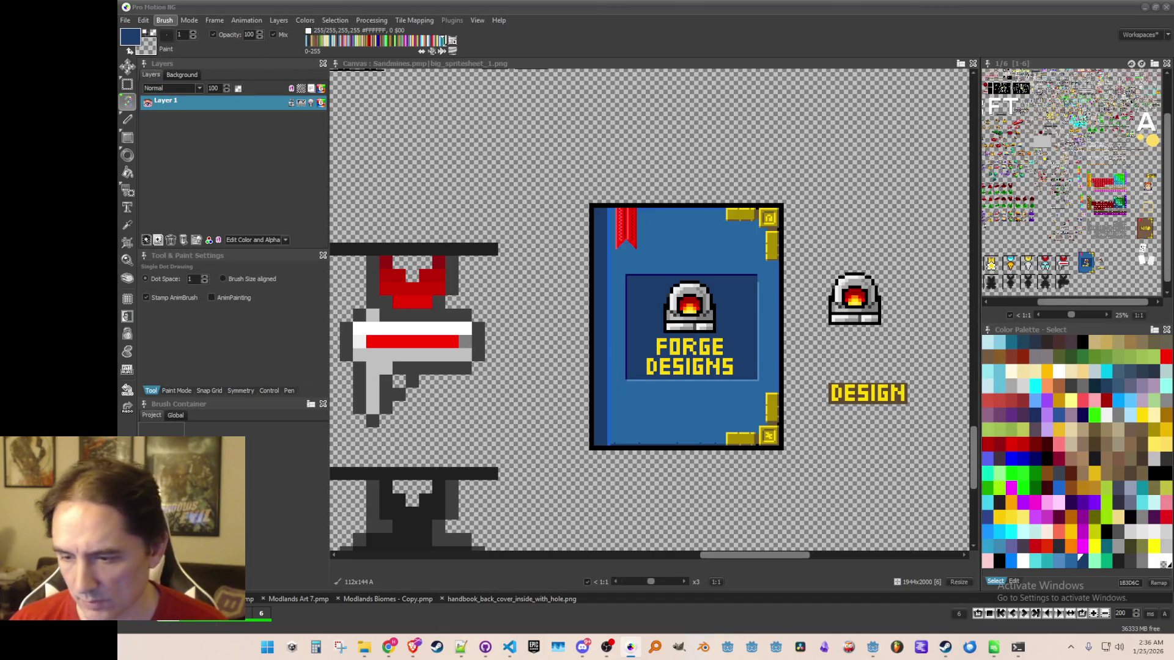
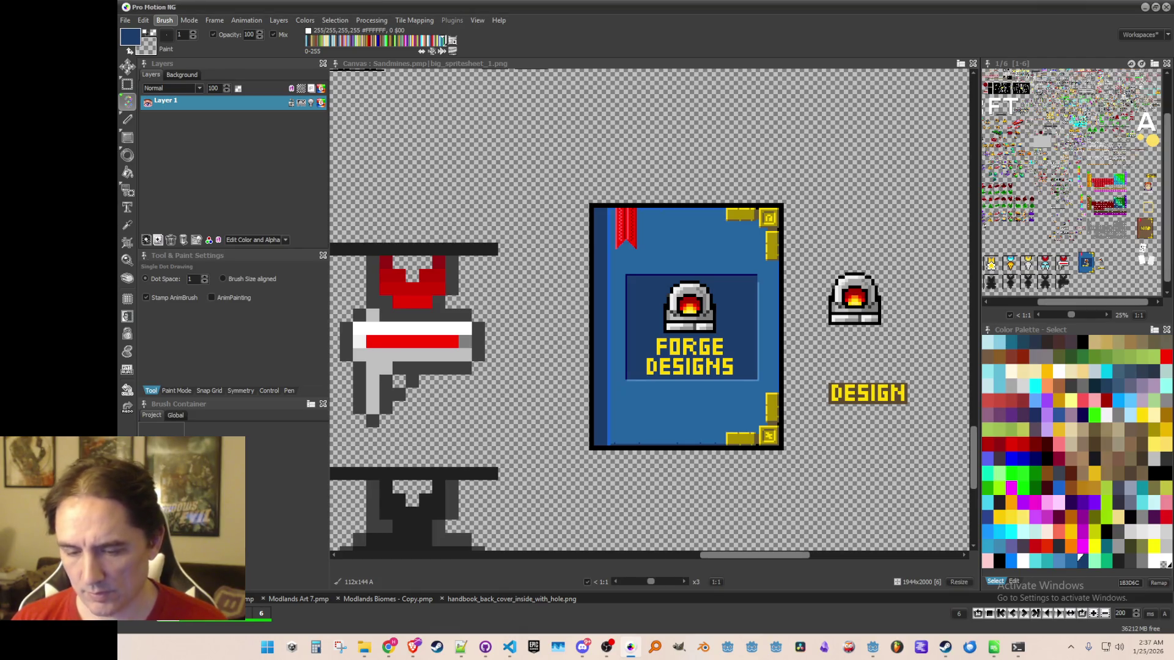
Paste the book cover as a brush, reset it to a single dot, and pan around the spritesheet.
key(ctrl+v)
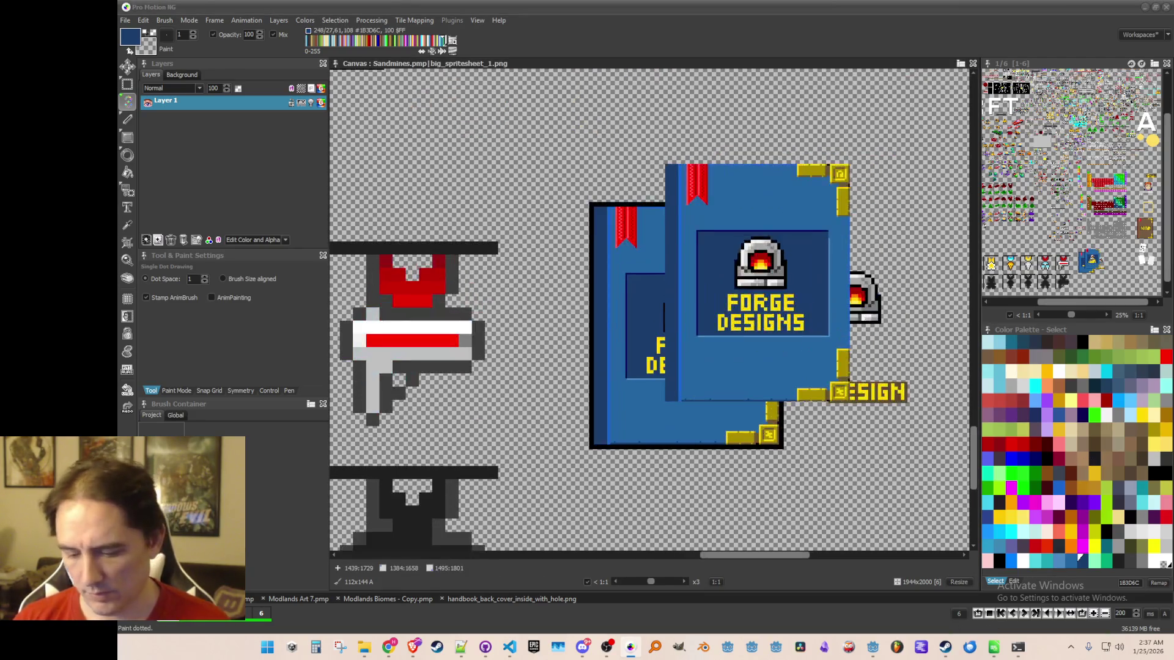
key(period)
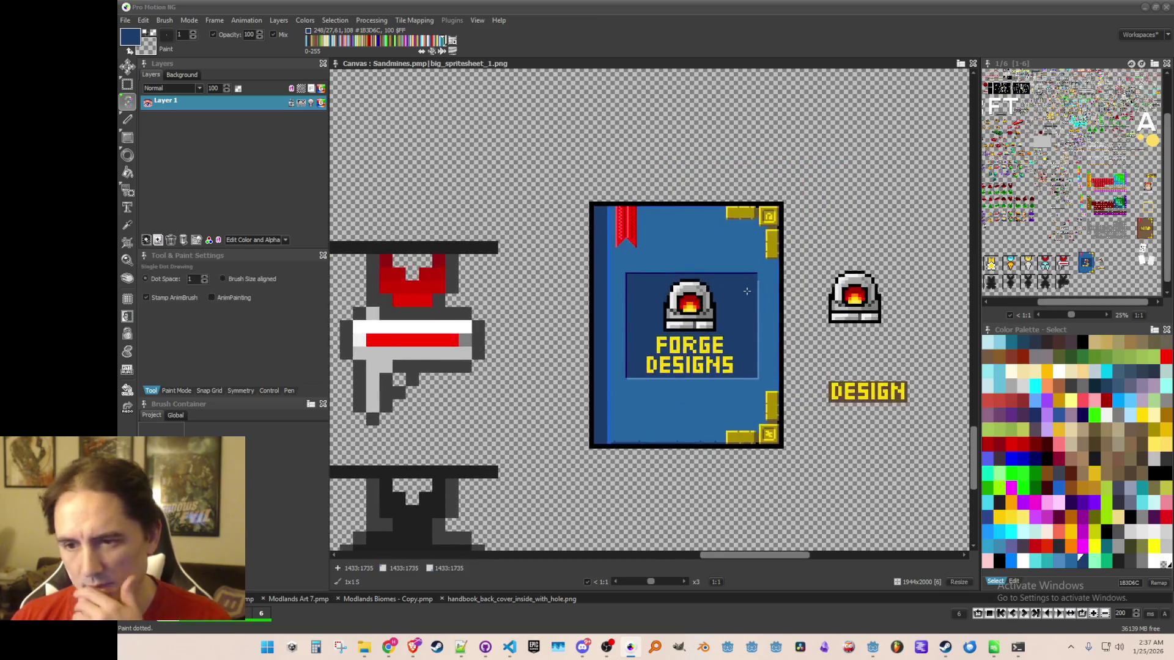
scroll(746, 291, down, 2)
scroll(710, 288, up, 1)
mouse_move(709, 287)
mouse_down()
mouse_move(703, 325)
mouse_move(629, 369)
mouse_move(585, 435)
mouse_move(630, 341)
mouse_move(832, 251)
mouse_up()
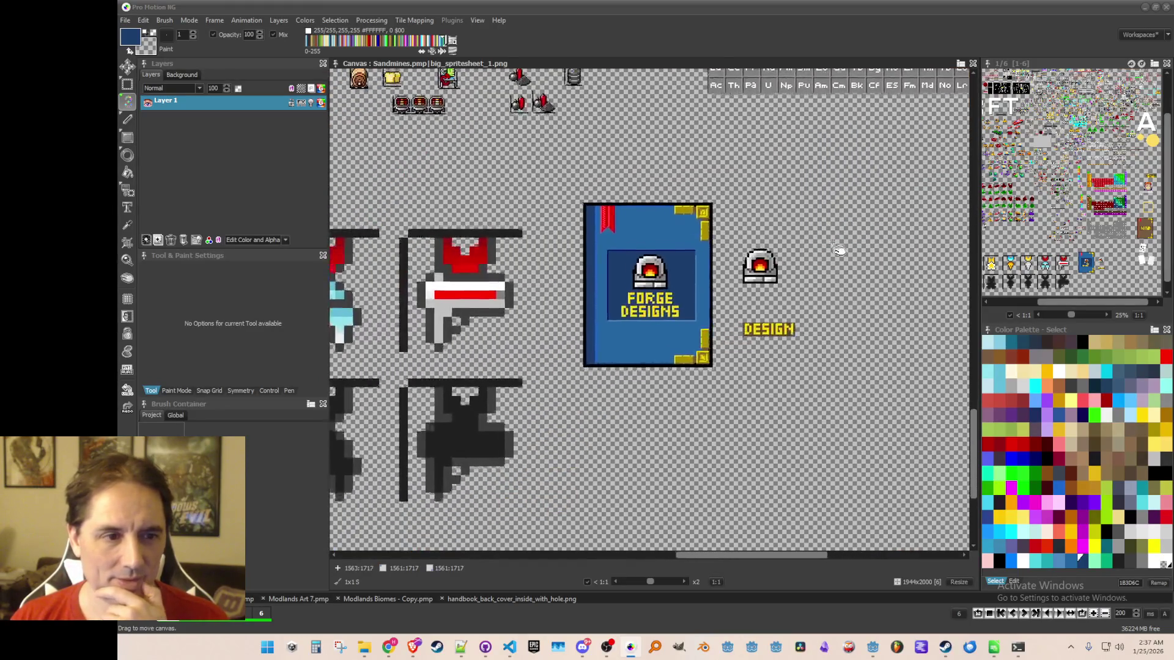
scroll(828, 239, down, 2)
scroll(844, 220, up, 2)
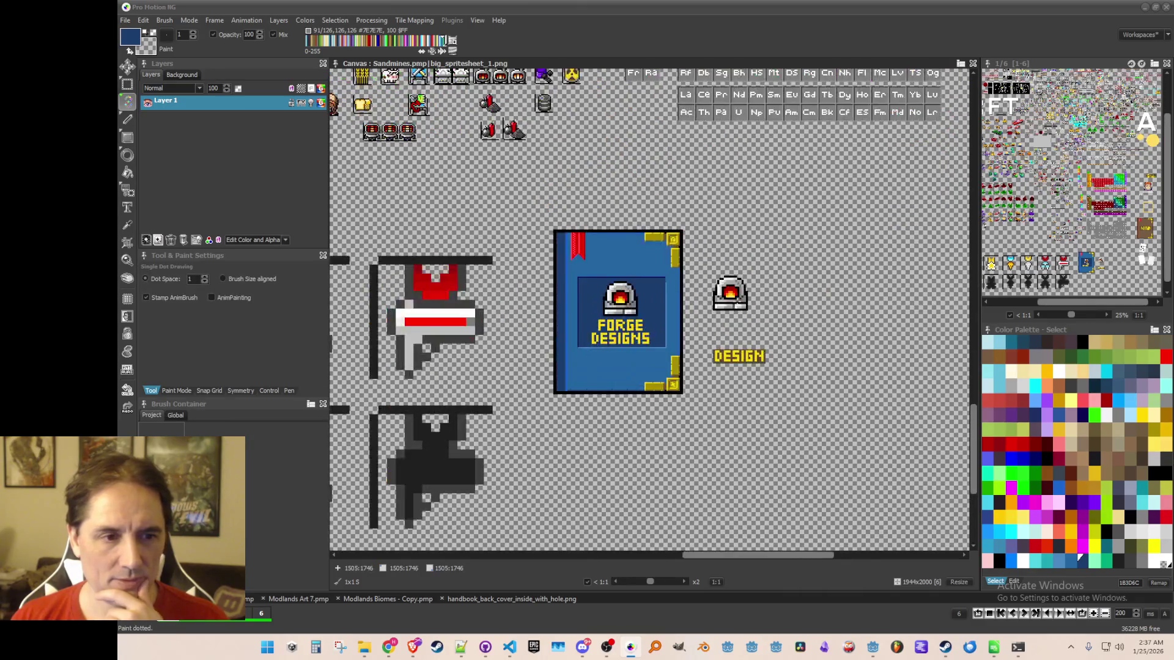
scroll(734, 293, down, 1)
scroll(721, 330, up, 1)
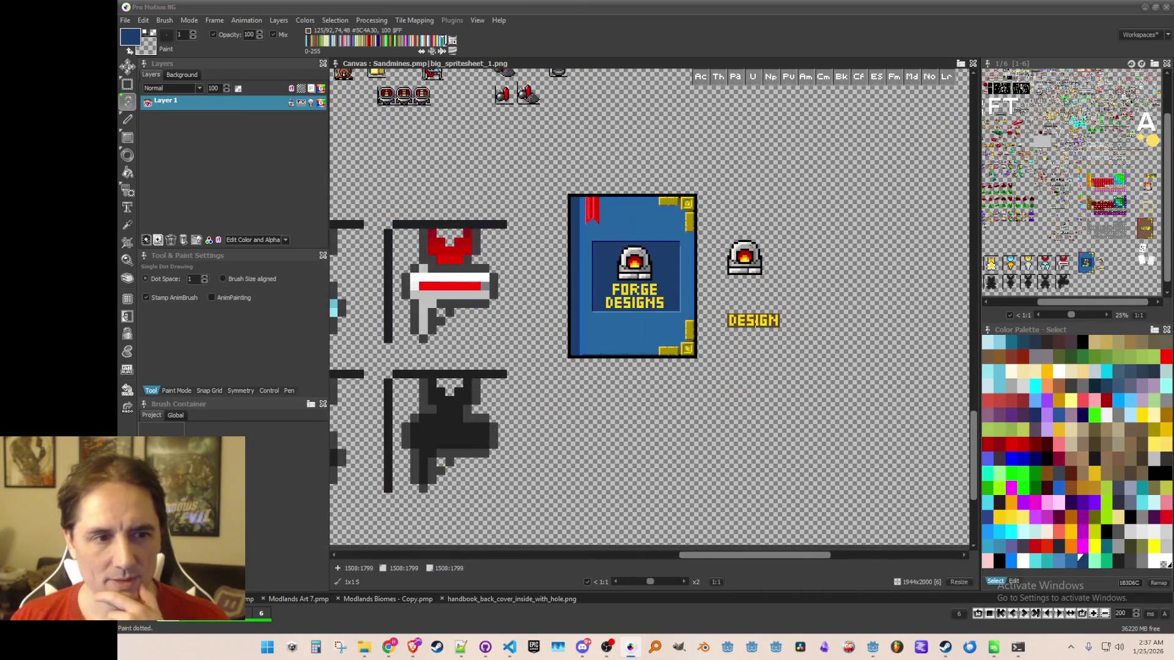
scroll(757, 329, up, 1)
scroll(756, 330, down, 1)
scroll(757, 329, up, 1)
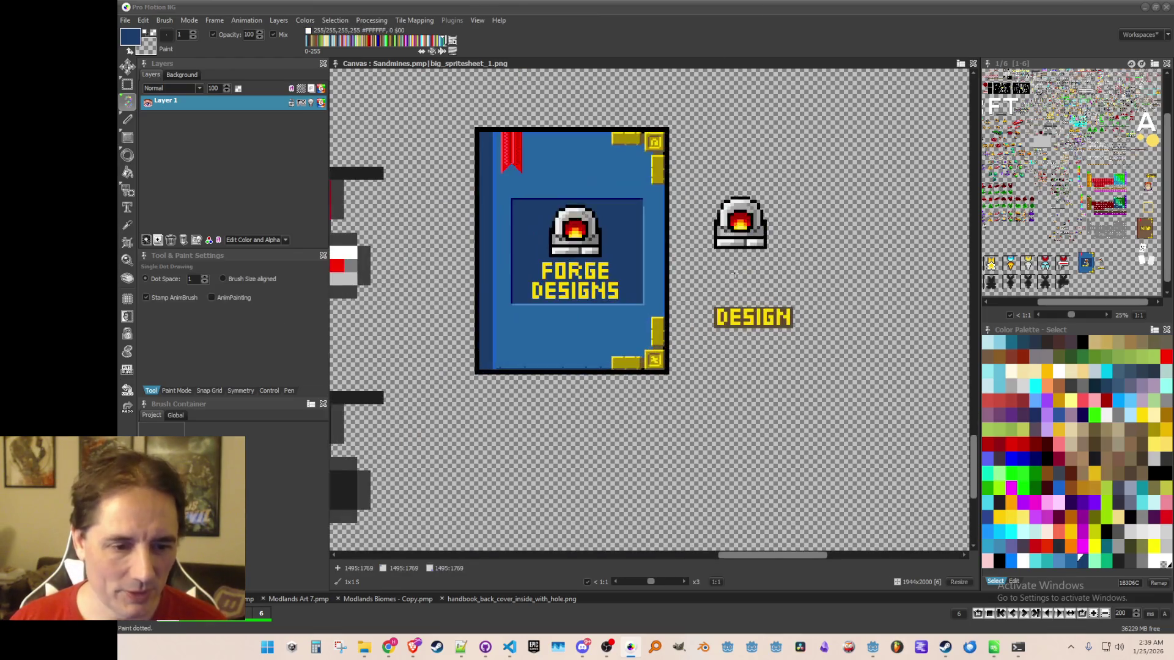
Back in Godot, hide the GuideSystem overlay and run the game.
scroll(673, 428, left, 1)
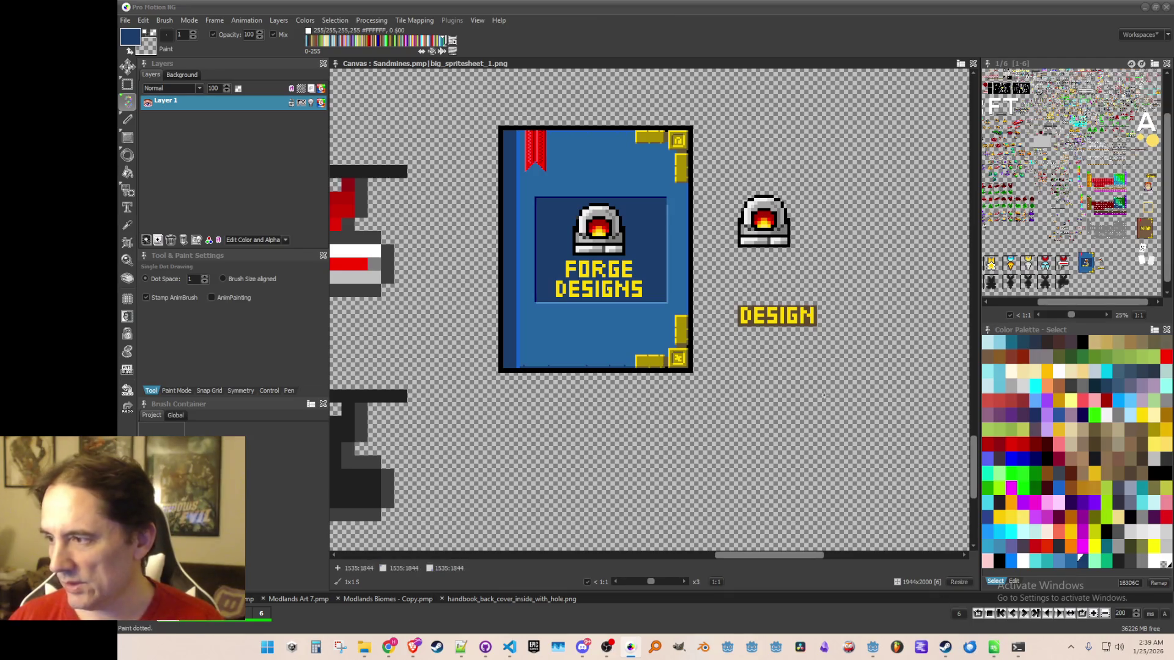
mouse_move(946, 647)
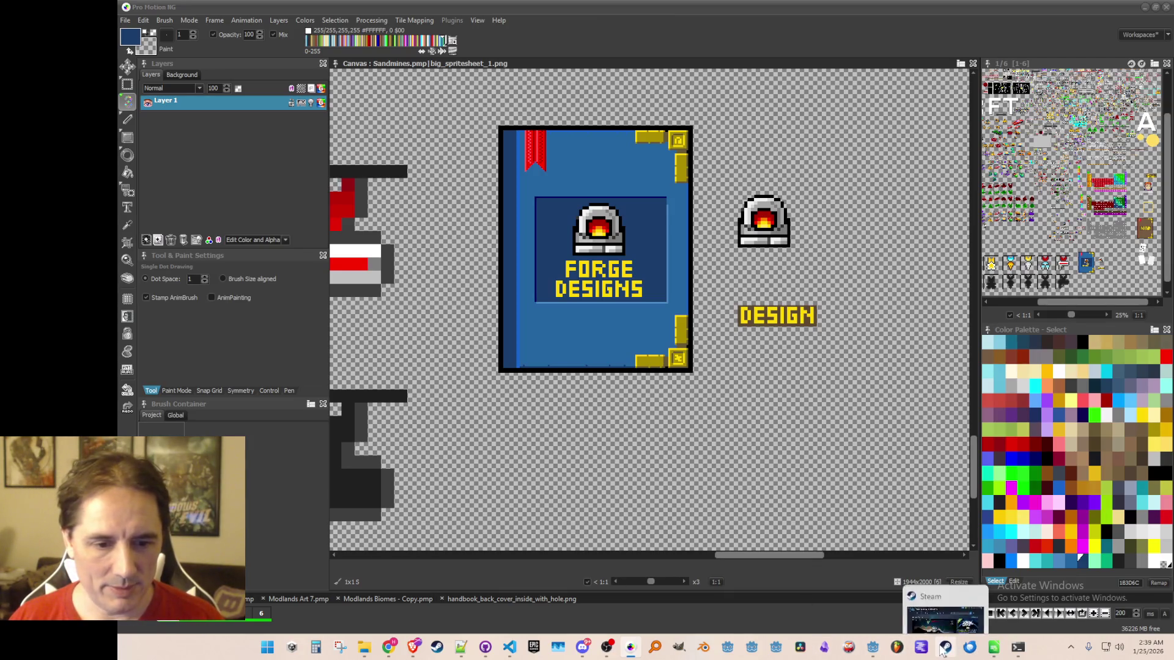
click(873, 647)
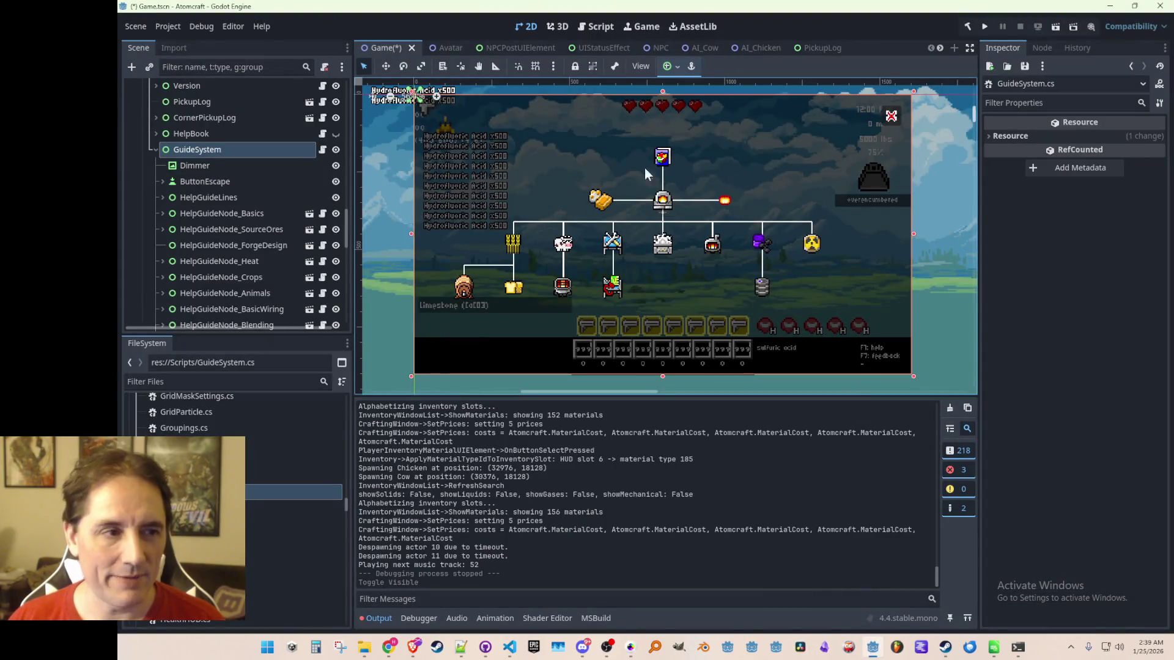
click(336, 149)
click(985, 26)
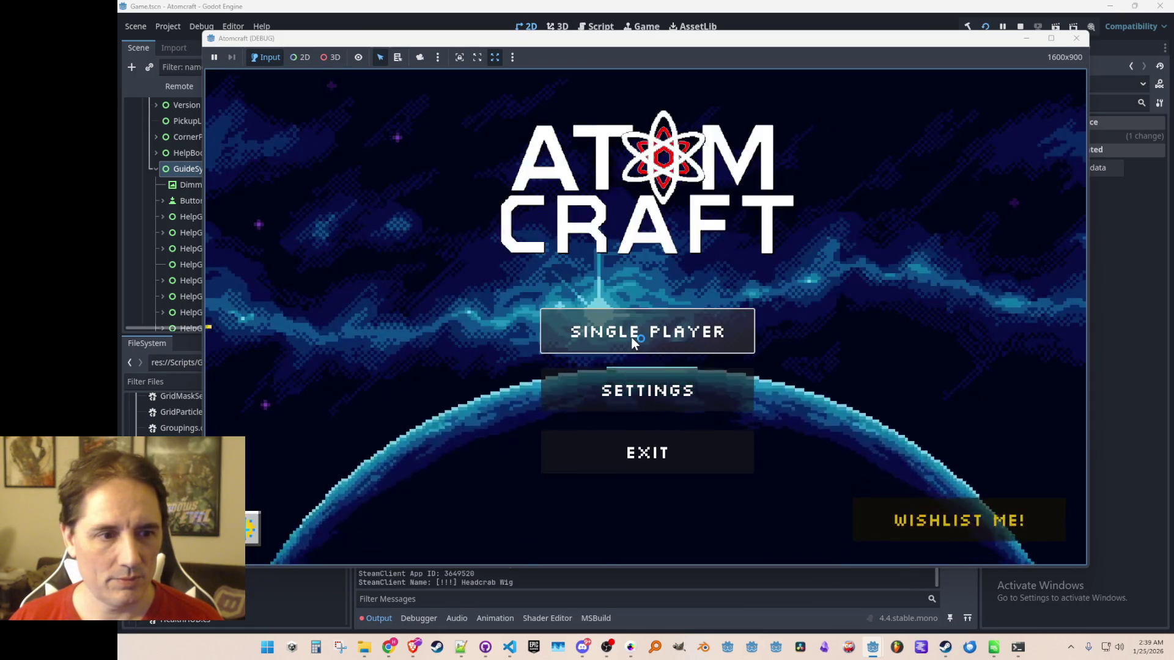
Start Single Player with a player profile and load the Enchanted Odyssey world.
click(632, 336)
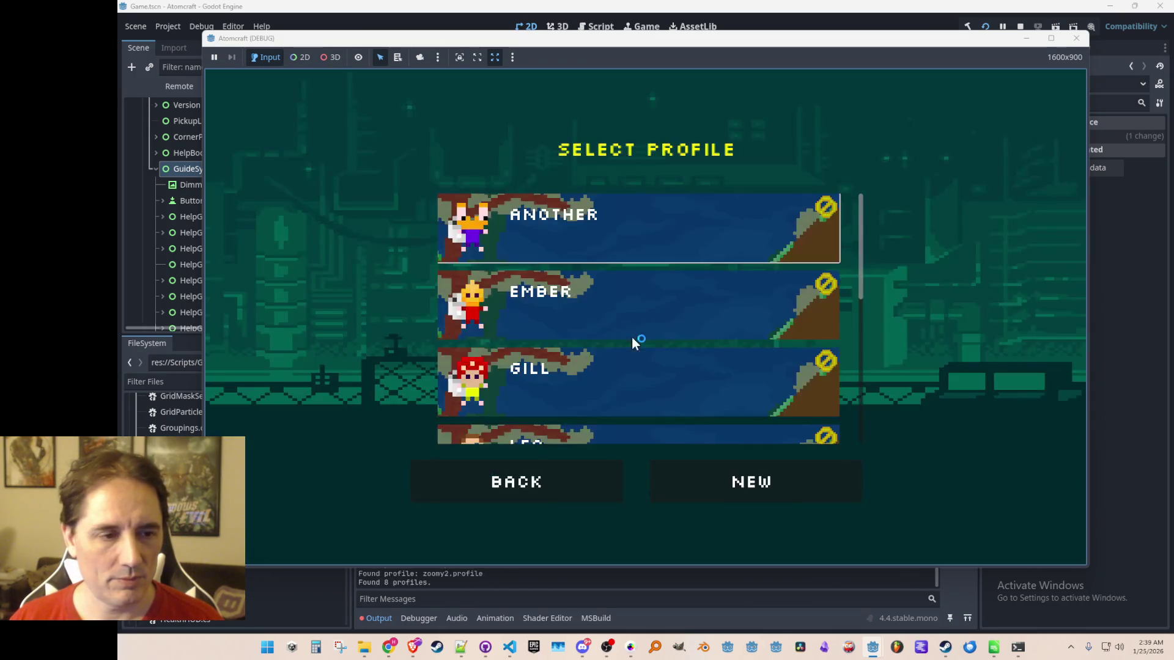
scroll(636, 330, down, 2)
click(643, 388)
click(676, 324)
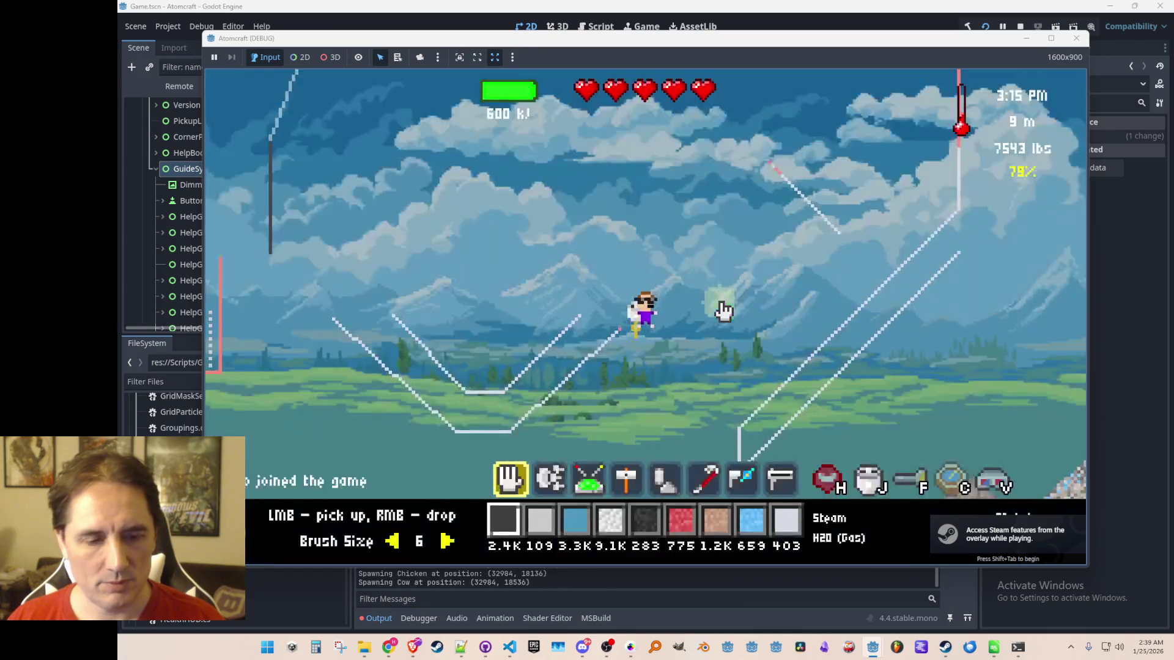
Show the build toolbar and try the blueprint, fill bucket and paint brush tools.
key(b)
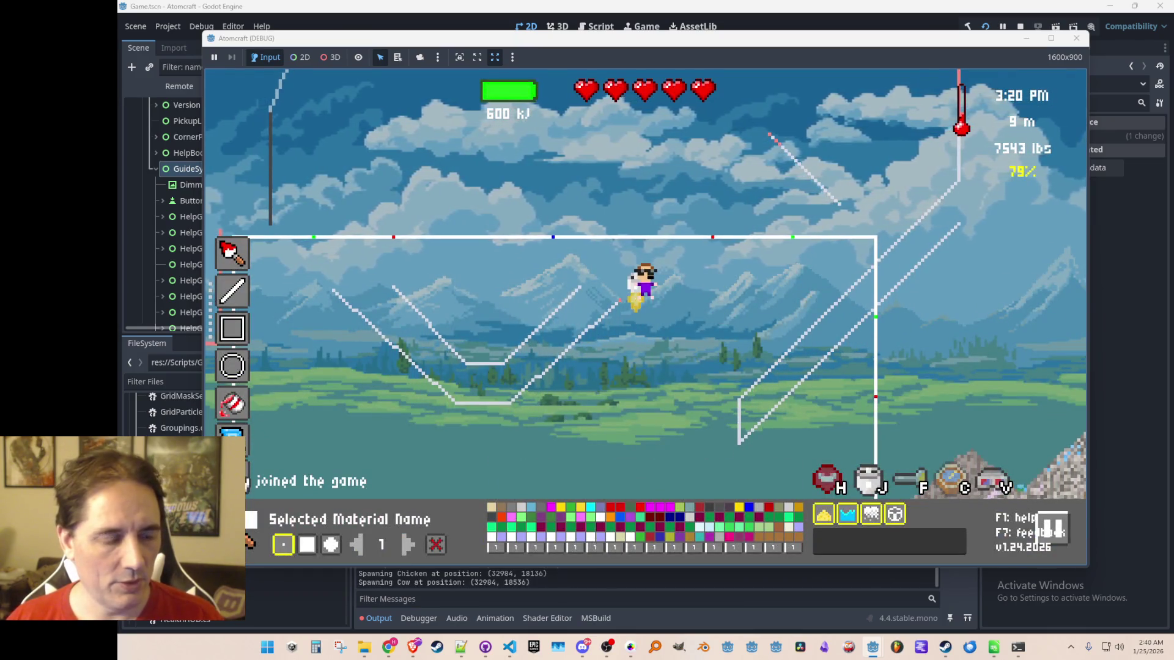
click(233, 441)
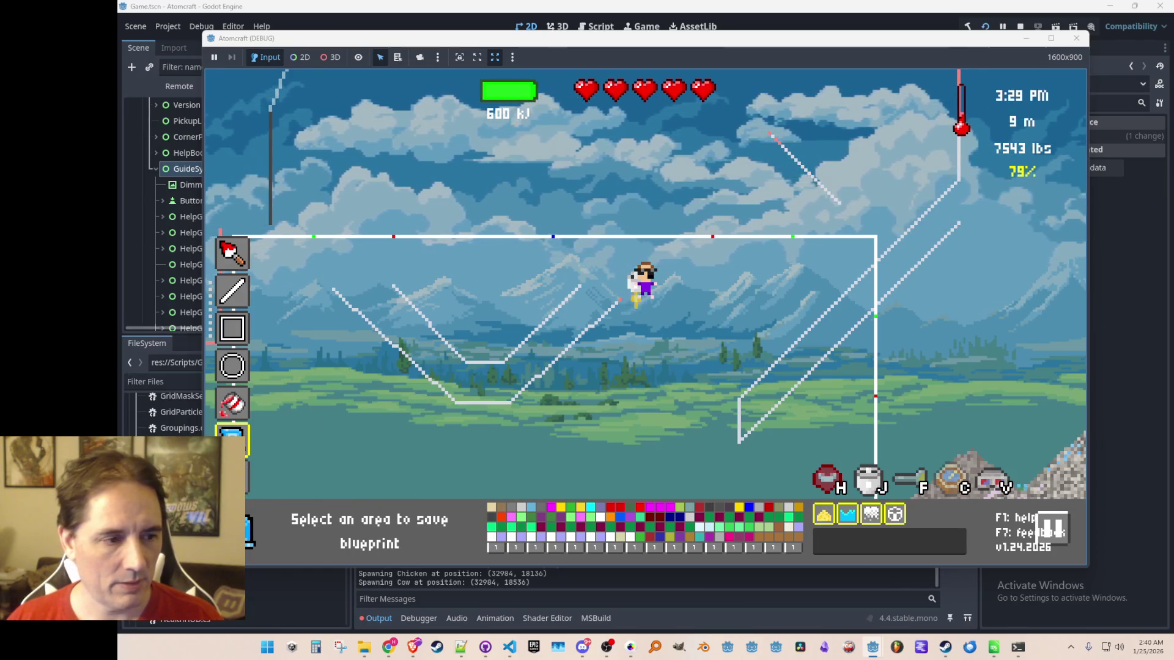
key(Tab)
key(Tab)
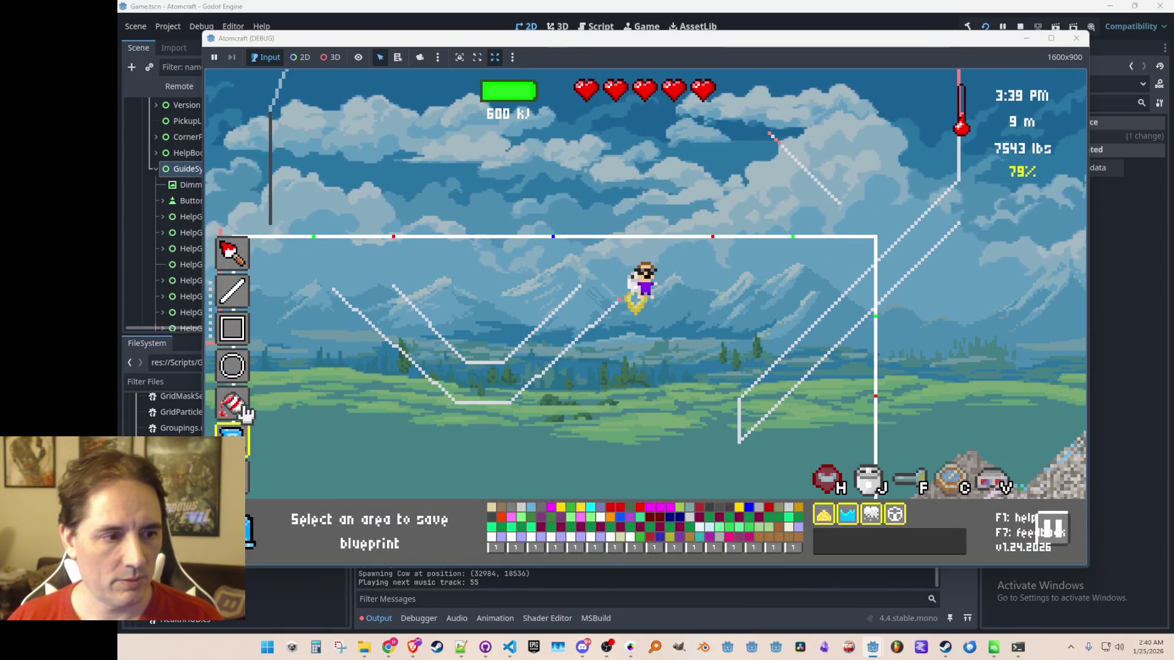
click(238, 406)
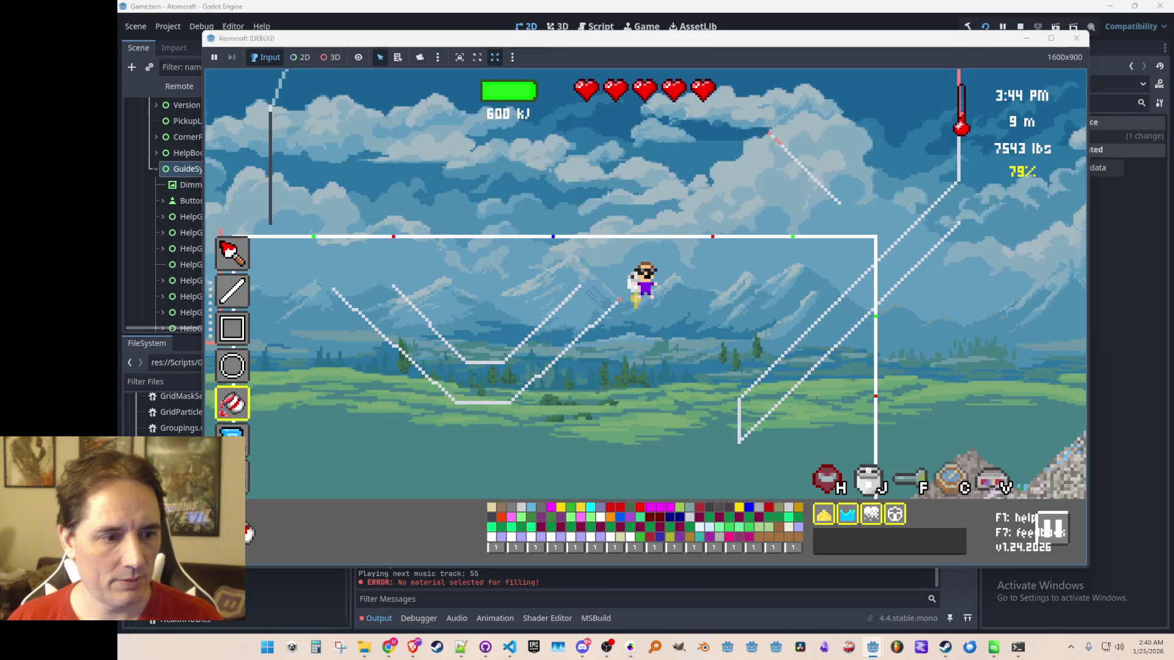
click(242, 265)
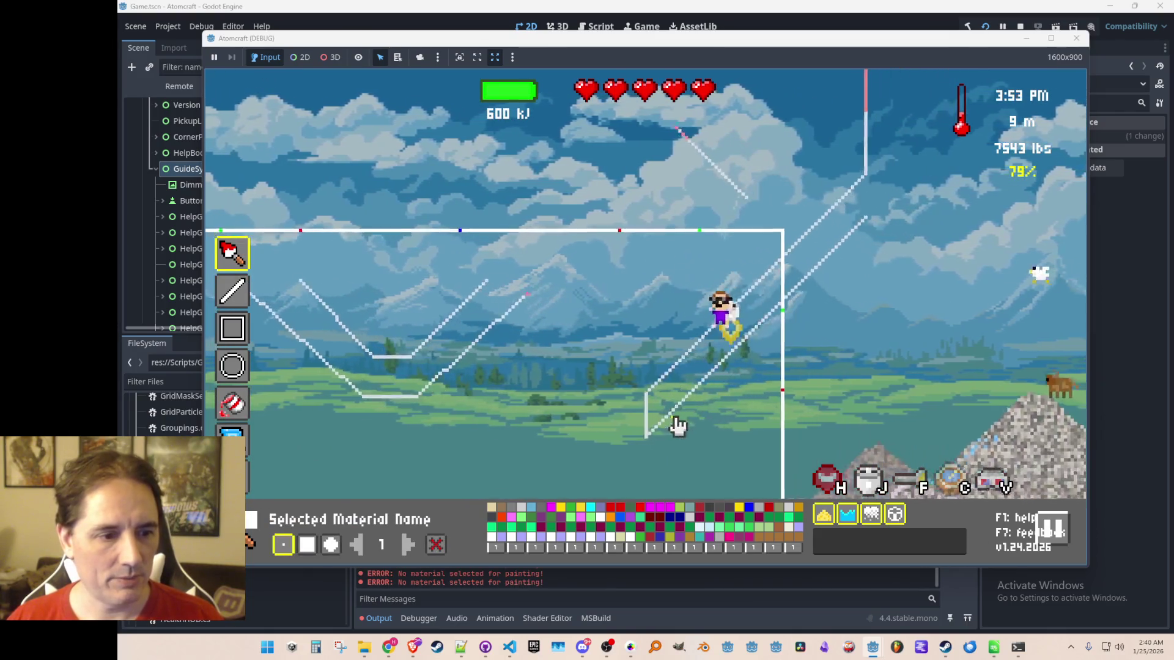
click(577, 436)
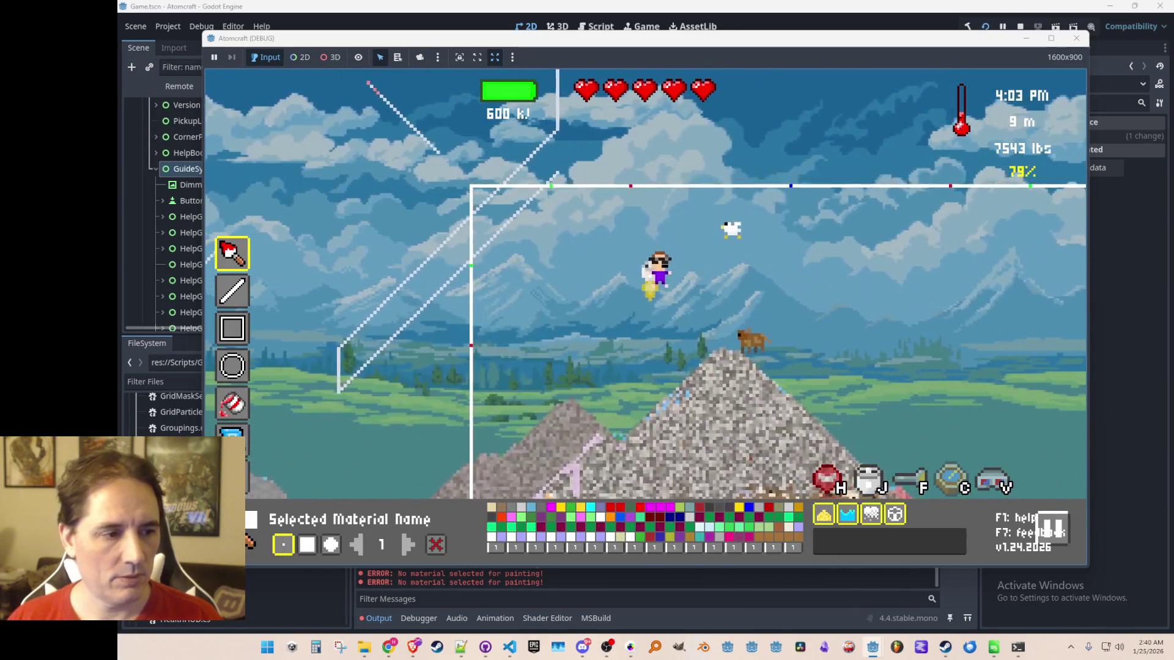
Switch back through the blueprint and fill tools, toggle build mode, then stop the game.
click(234, 431)
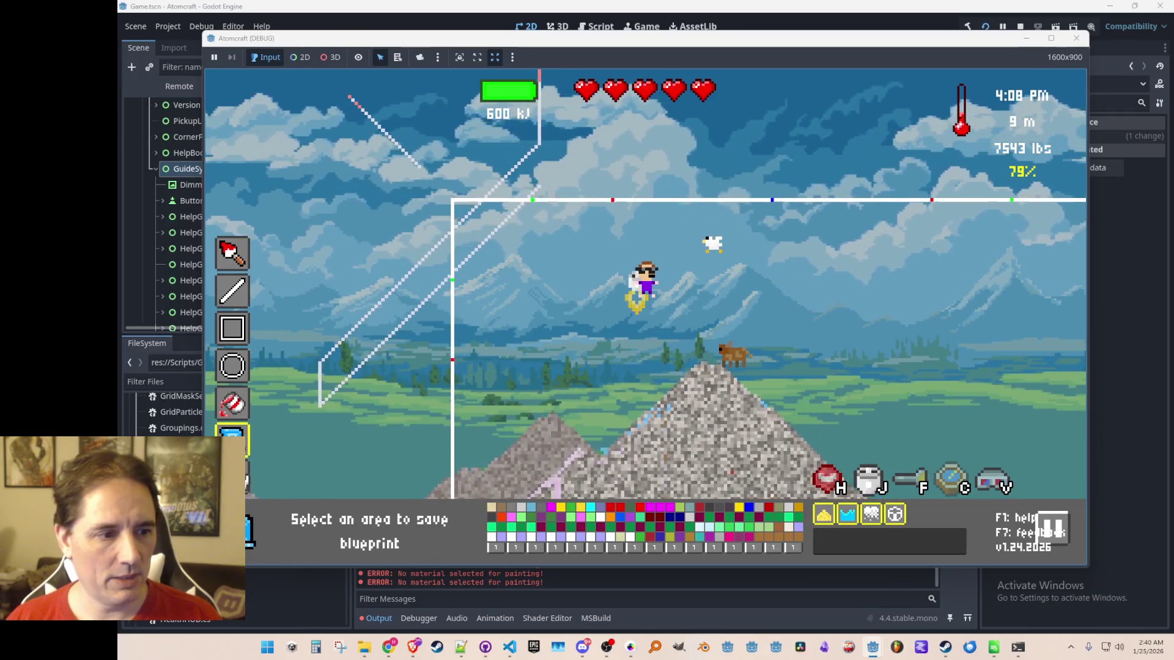
click(234, 411)
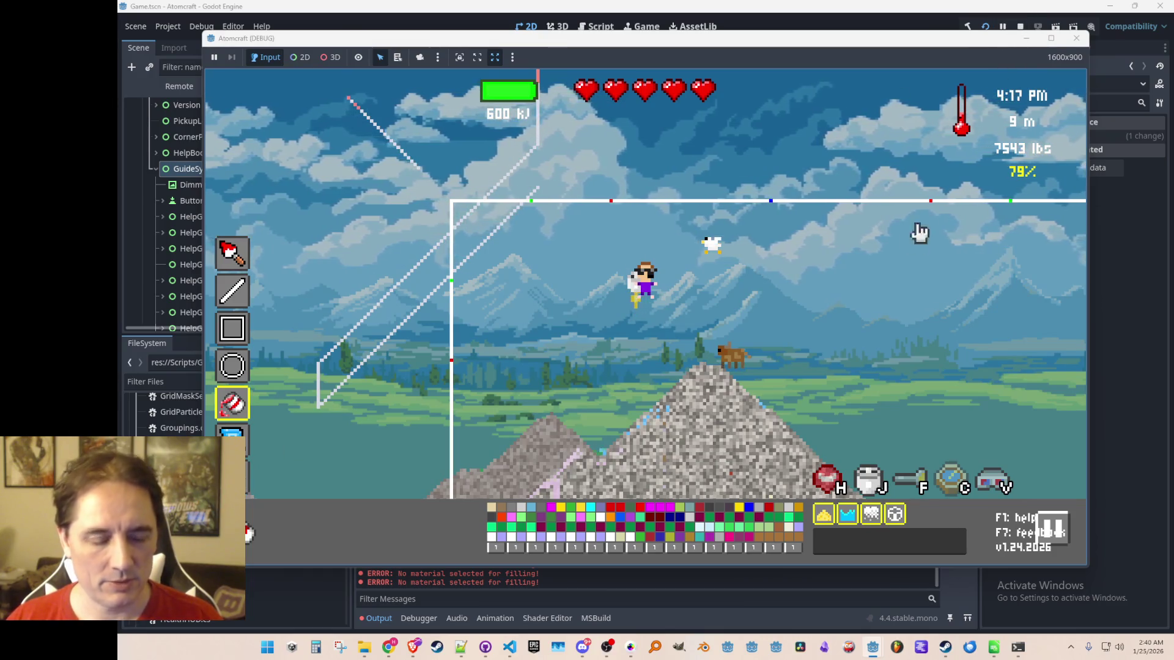
key(Escape)
key(b)
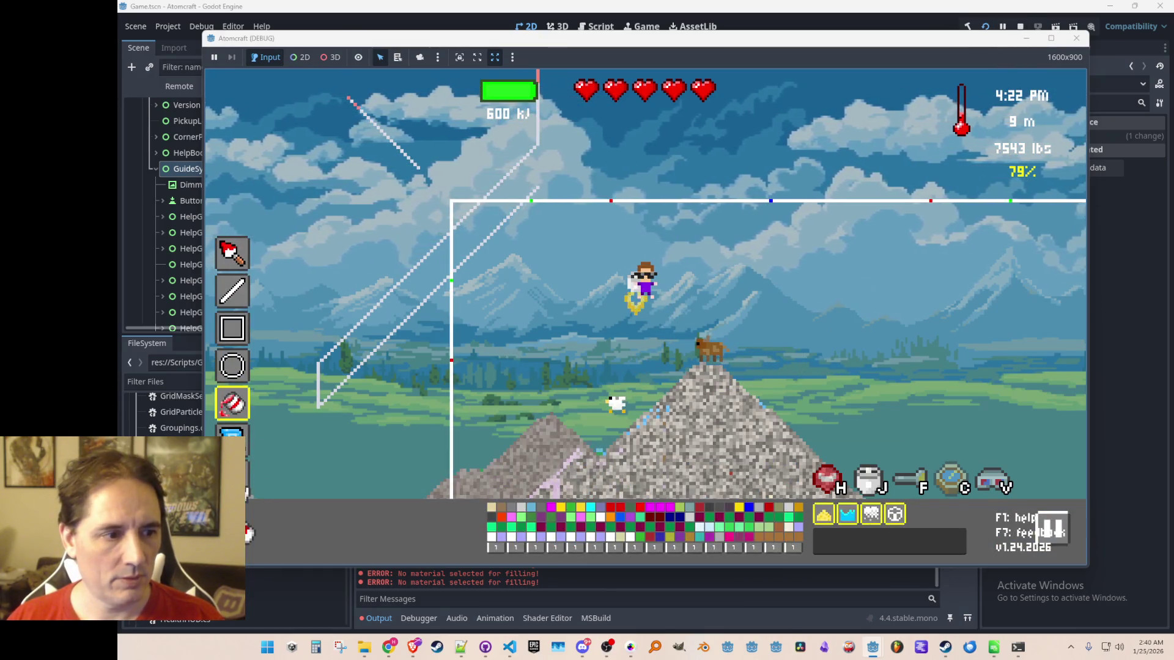
click(1020, 26)
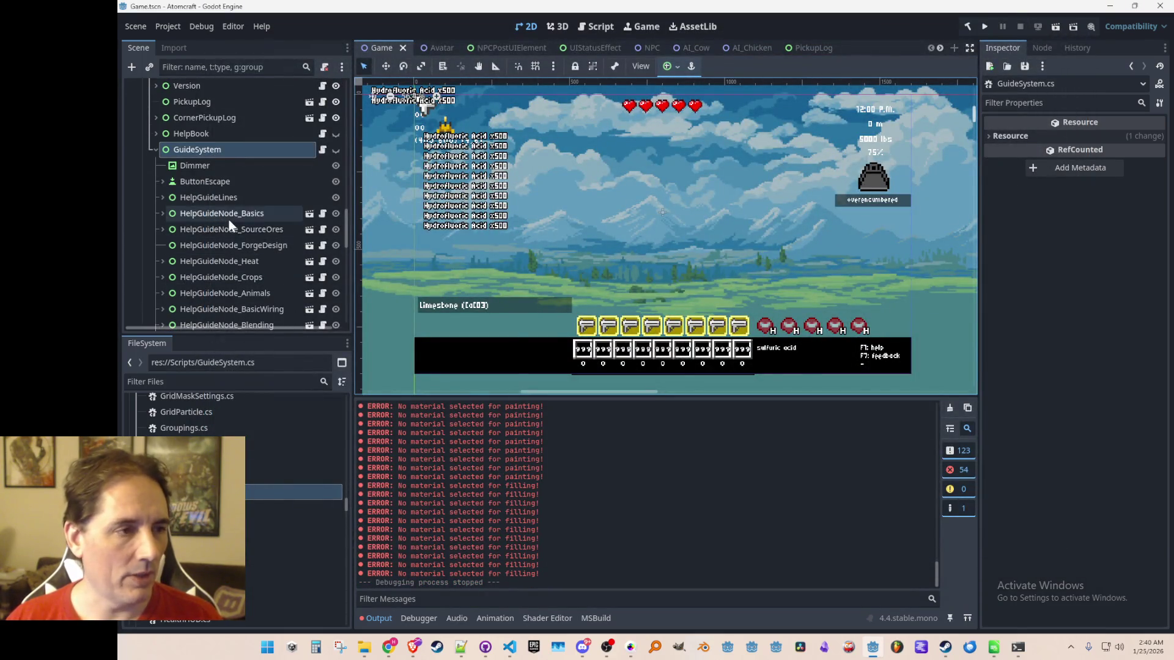
Collapse GuideSystem, select the Gameplay UI node and make EditorHUD visible.
scroll(228, 219, up, 1)
click(151, 180)
scroll(206, 227, up, 8)
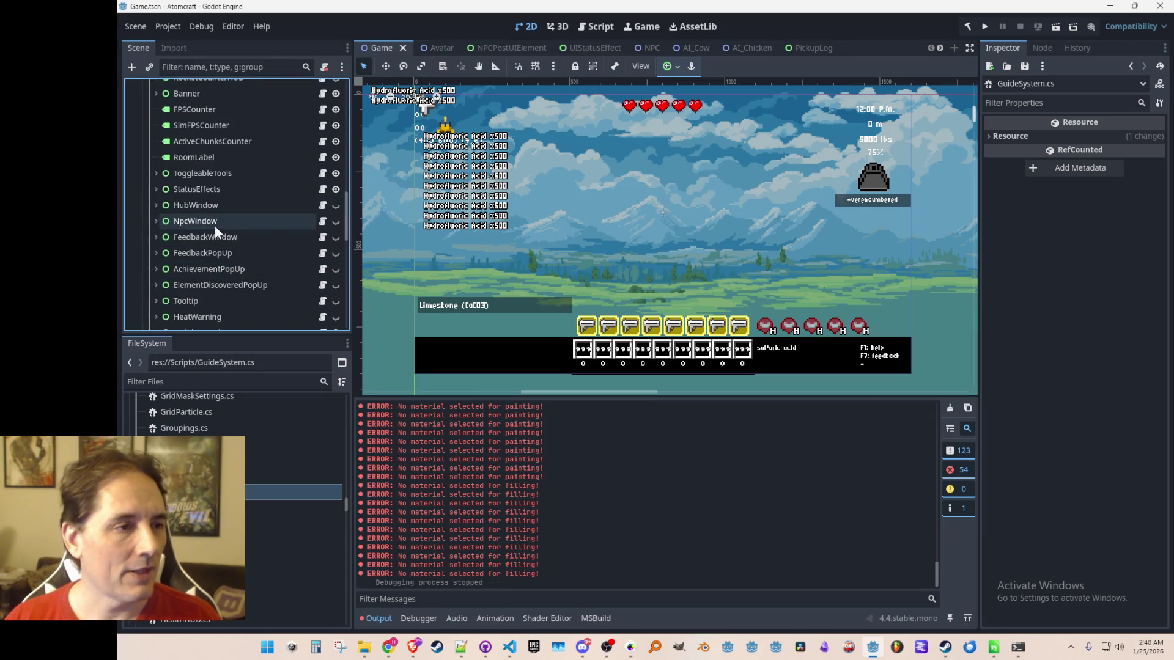
scroll(215, 226, up, 5)
scroll(214, 225, up, 4)
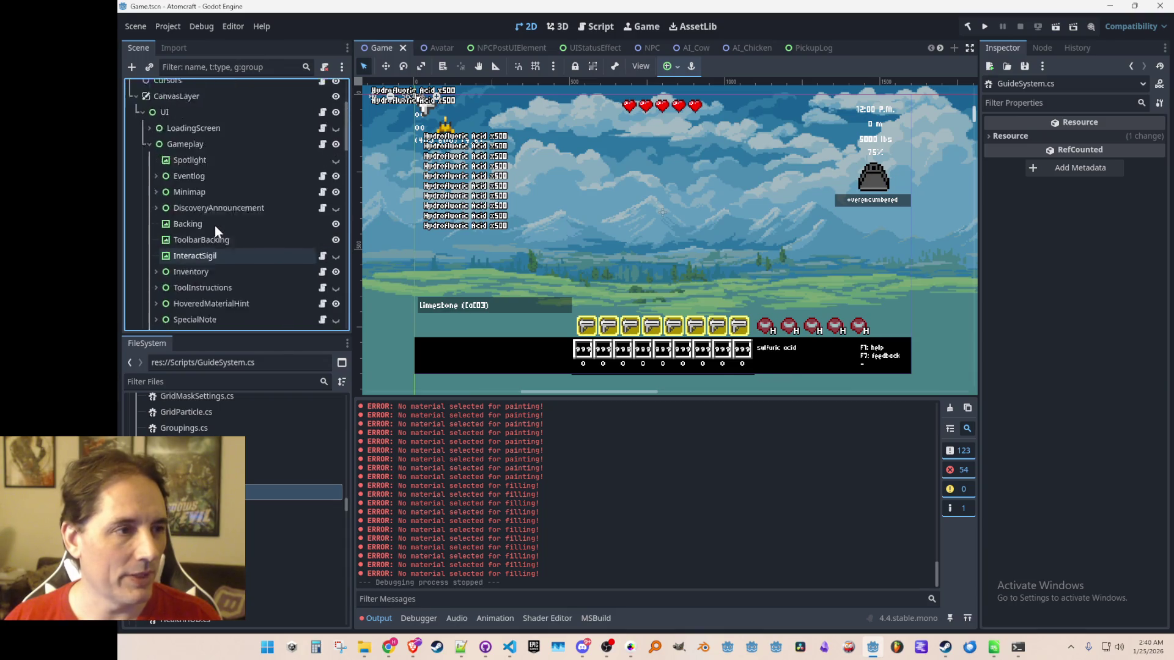
click(197, 145)
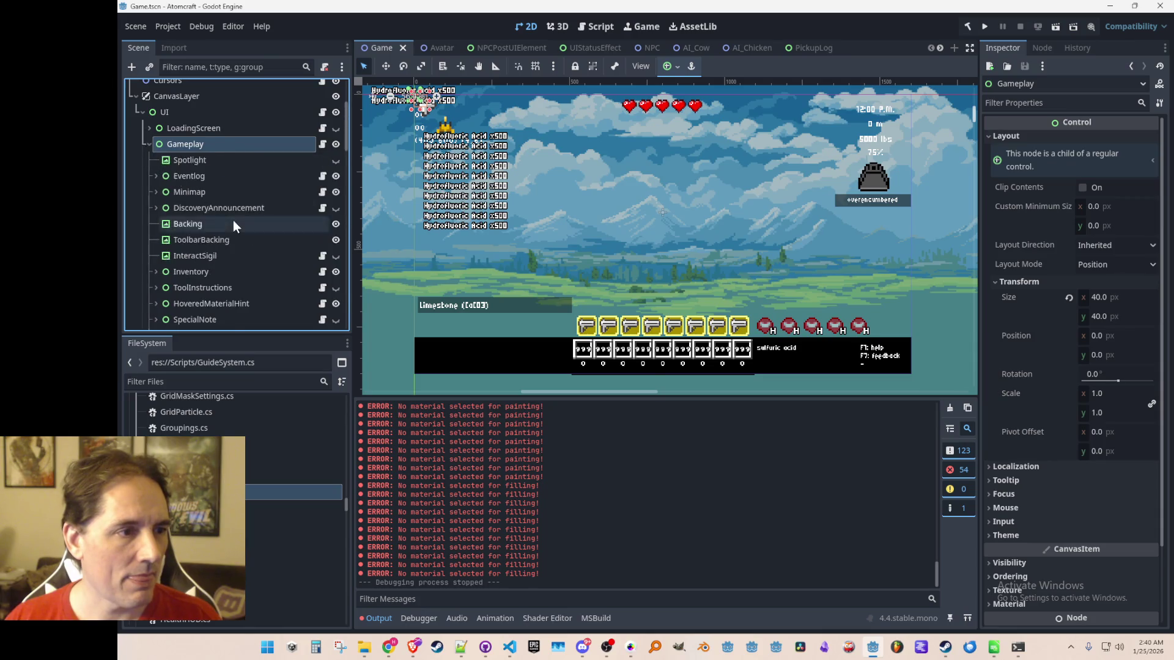
scroll(245, 222, down, 7)
scroll(255, 220, down, 1)
click(335, 166)
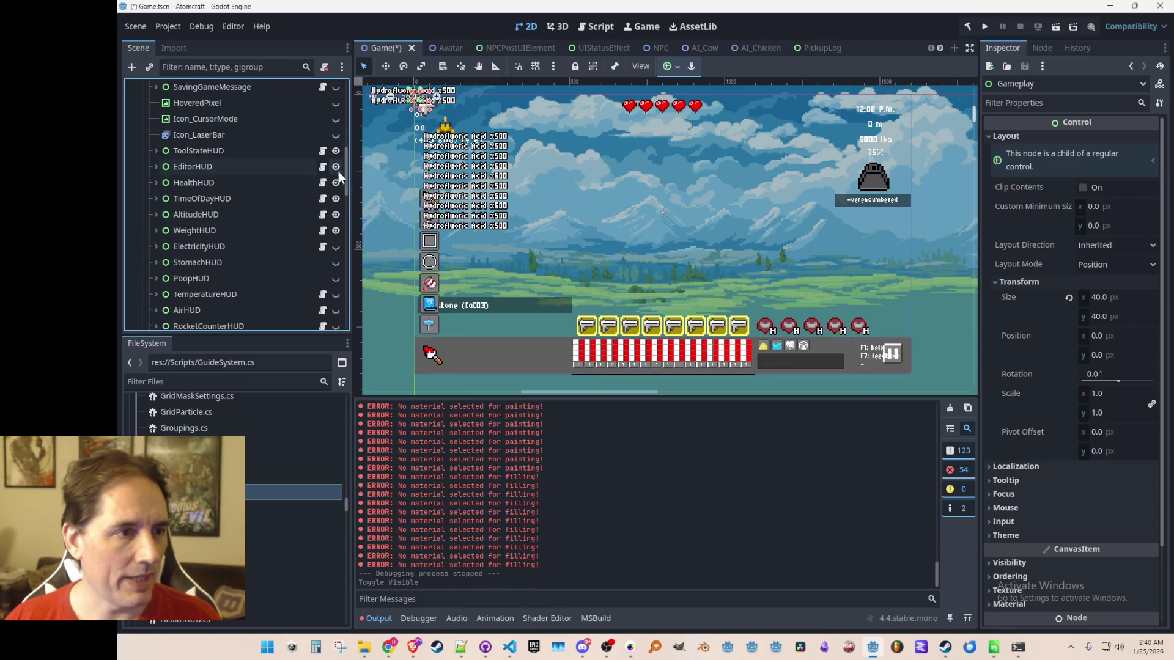
Set the HBoxContainer's mouse filter to Ignore.
click(467, 289)
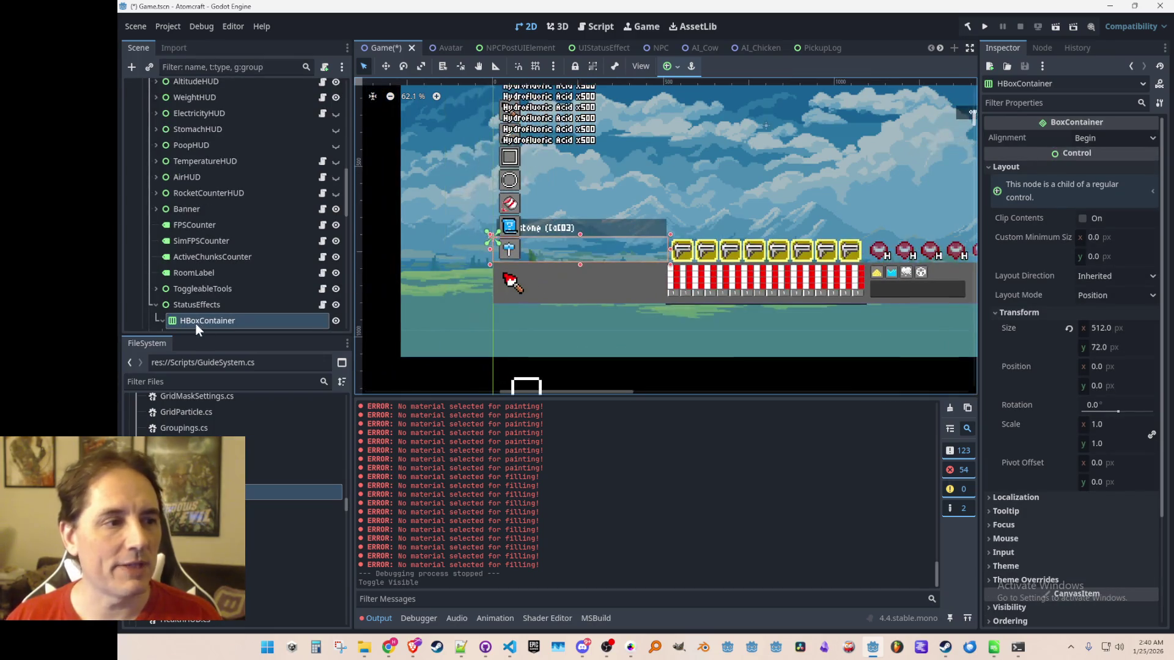
click(208, 305)
click(211, 319)
scroll(1010, 354, down, 3)
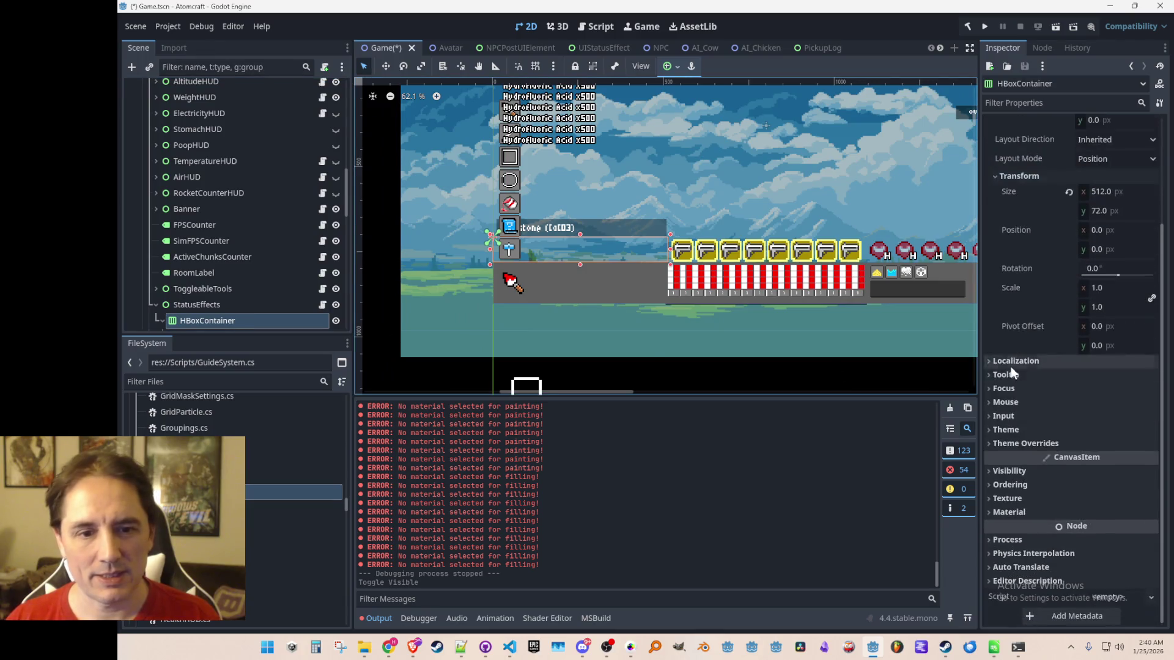
click(1003, 401)
click(1099, 421)
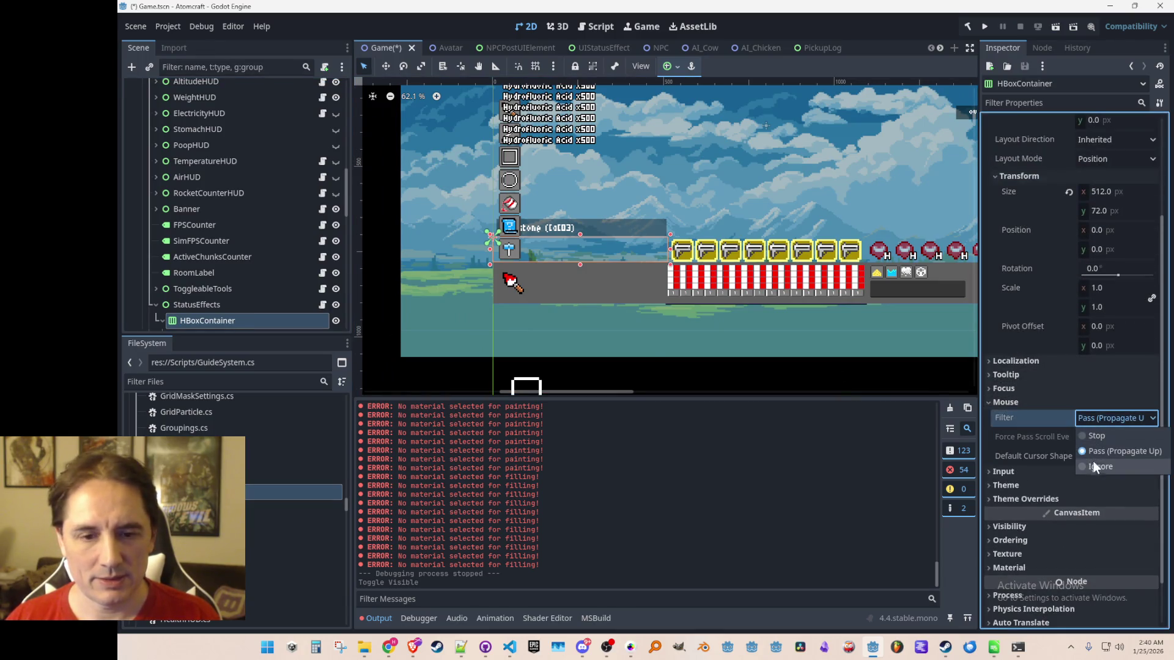
click(1091, 466)
Select StatusEffects, then inspect the StatusEffect node inside HBoxContainer.
click(256, 304)
scroll(260, 294, down, 2)
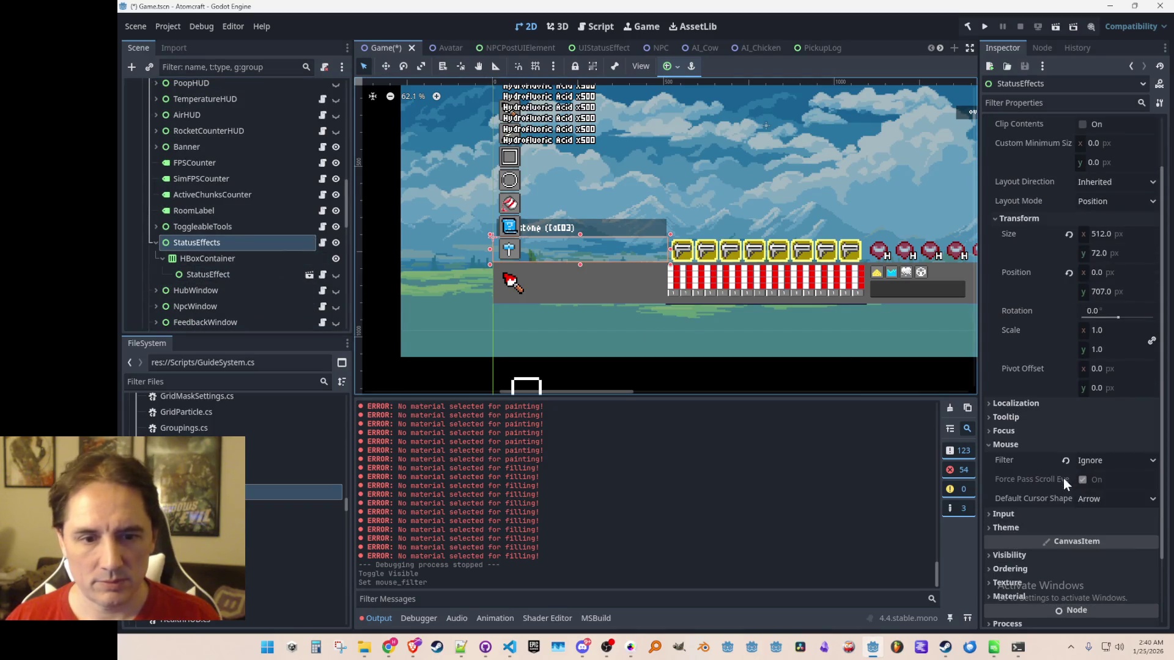
click(233, 274)
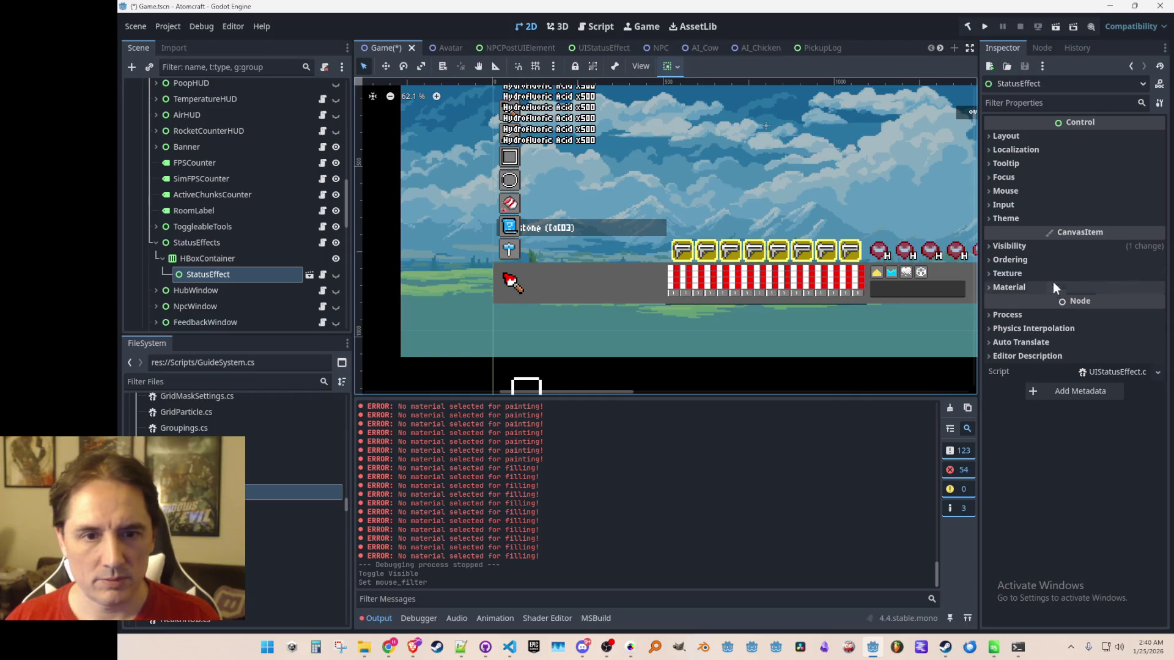
Check the UIStatusEffect scene, then return to the Game scene and save it.
click(309, 275)
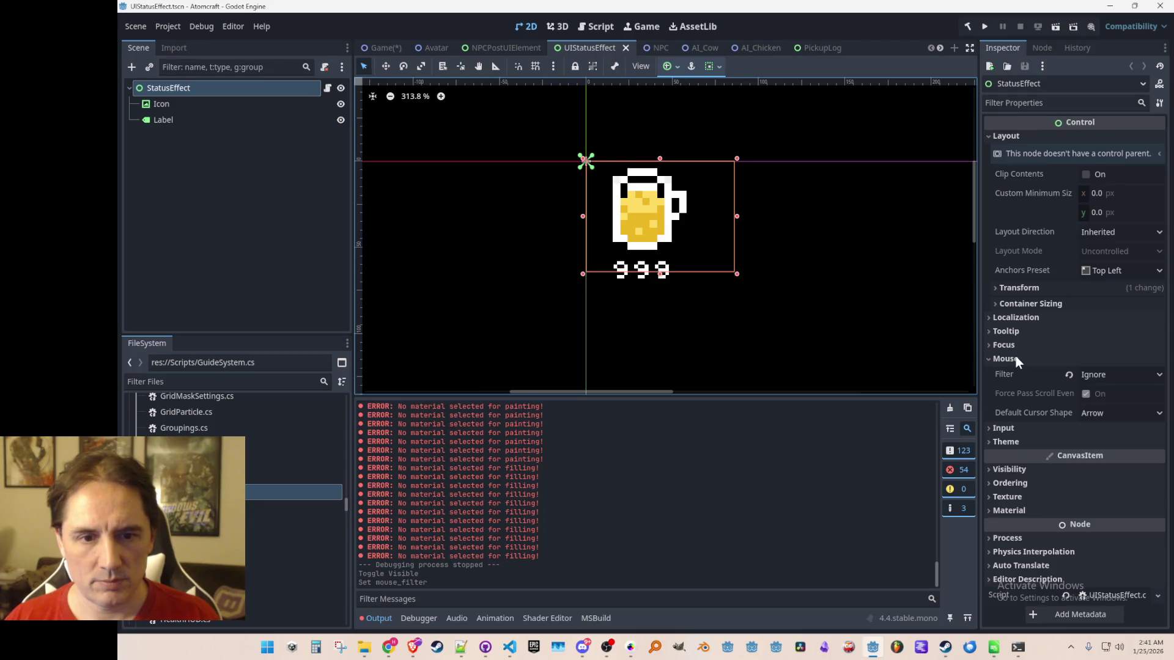
click(379, 48)
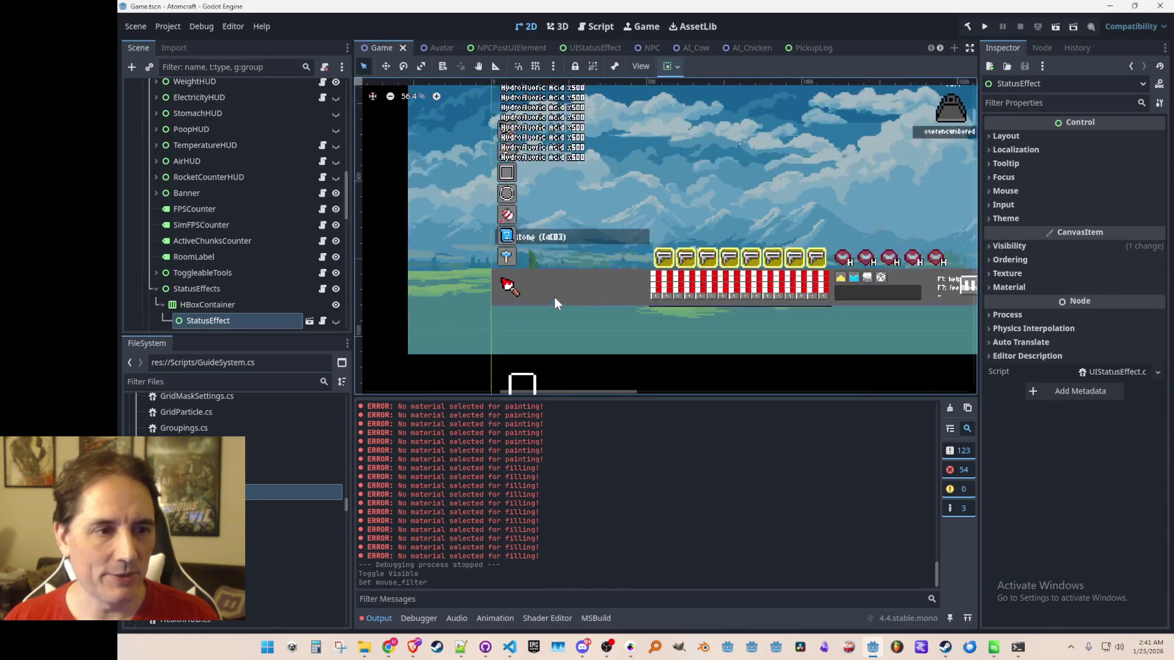
key(ctrl+s)
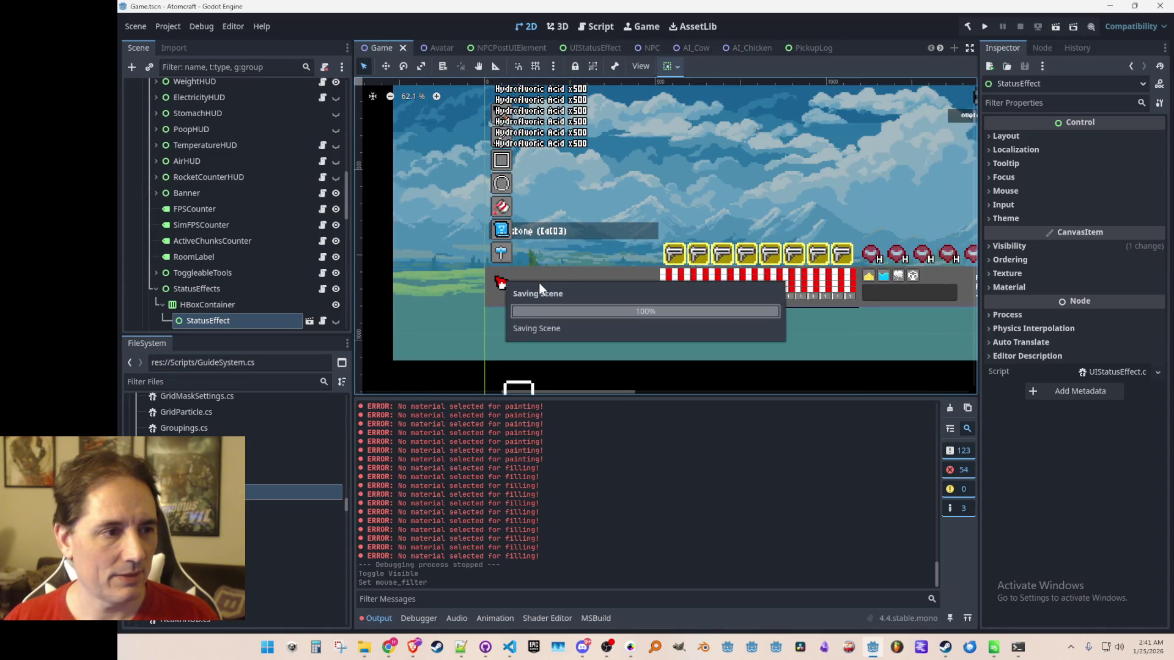
Review the HBoxContainer and StatusEffects properties, then save the scene again to launch.
click(264, 300)
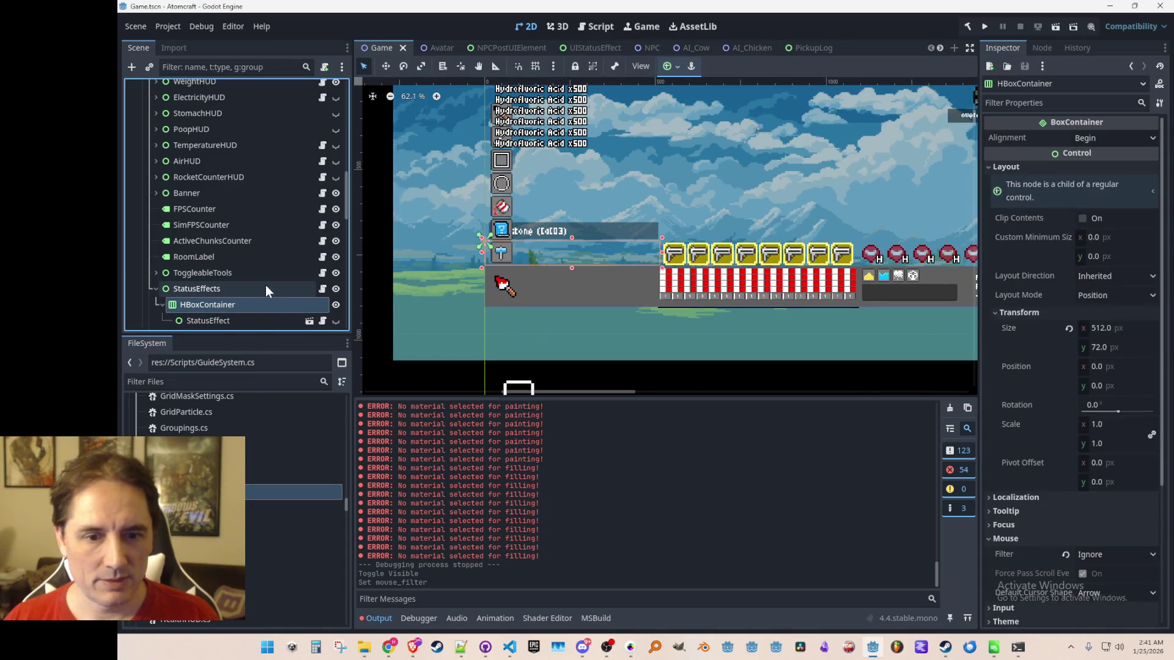
click(265, 285)
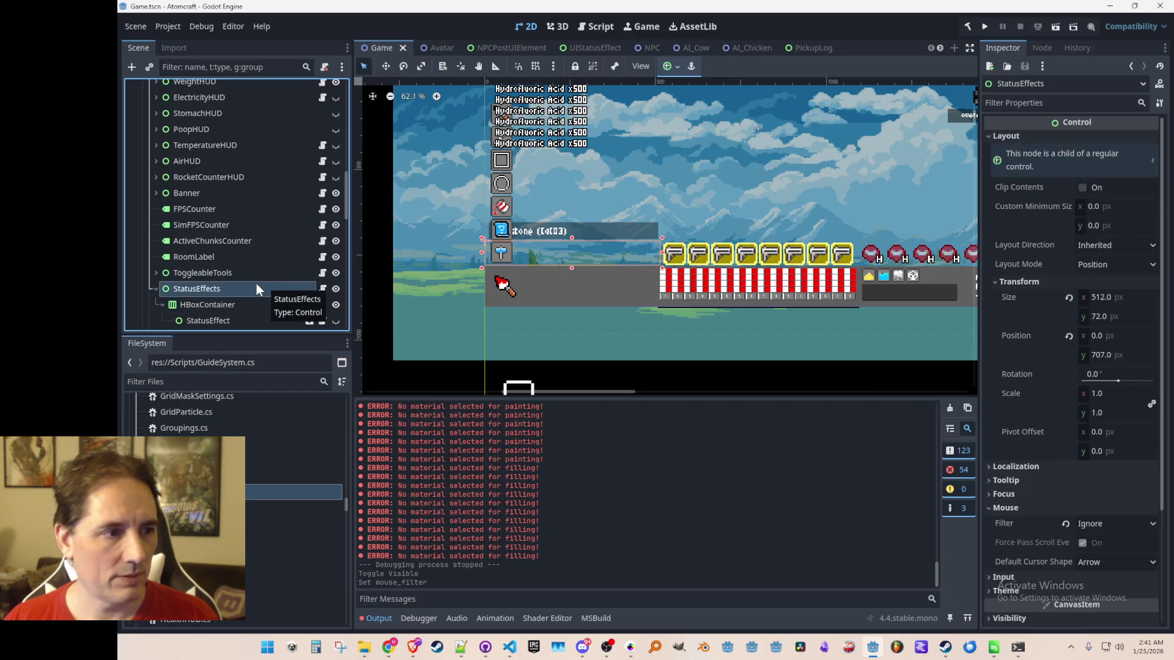
scroll(251, 277, up, 2)
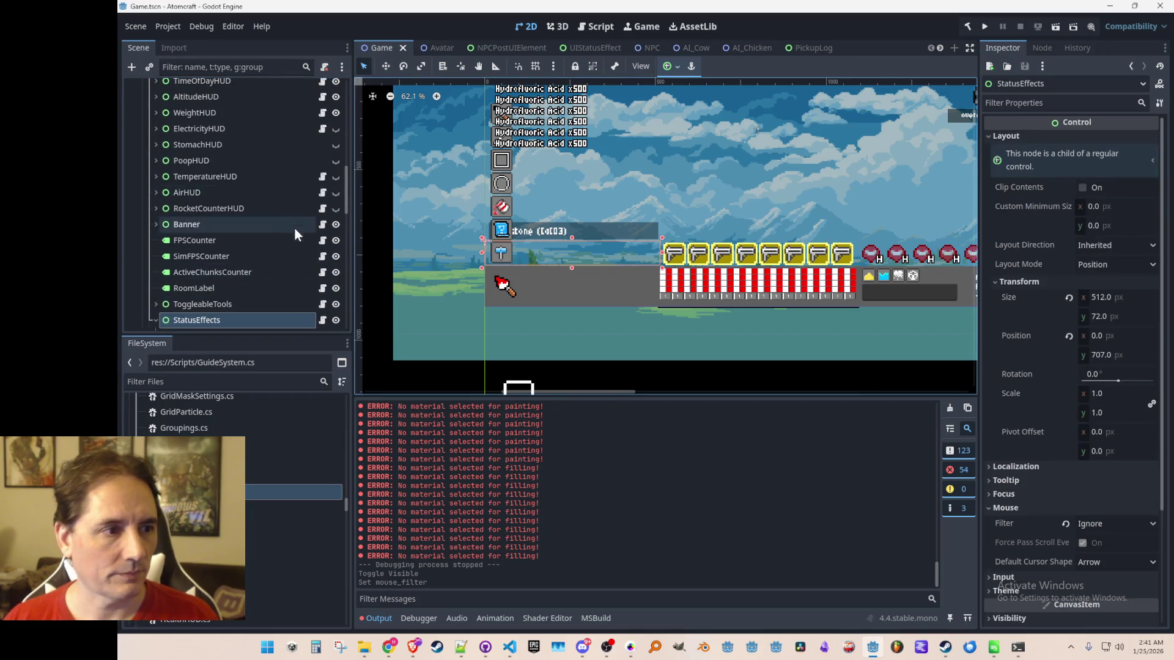
scroll(296, 229, up, 10)
scroll(301, 237, down, 6)
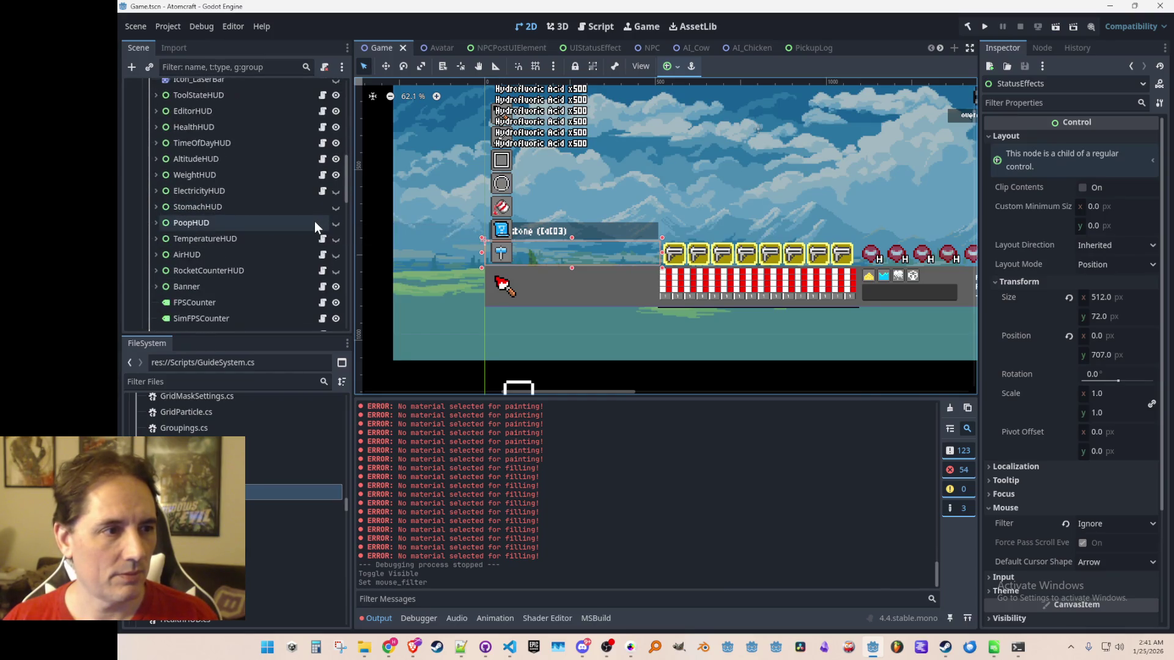
scroll(313, 223, down, 3)
scroll(312, 222, up, 4)
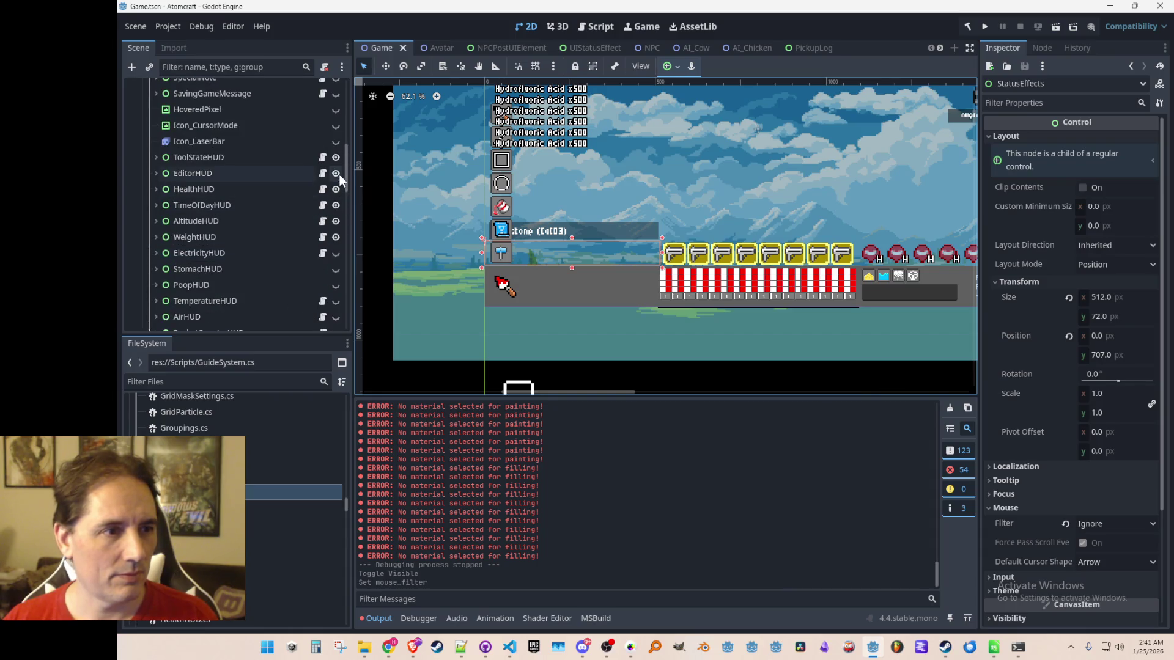
key(ctrl+s)
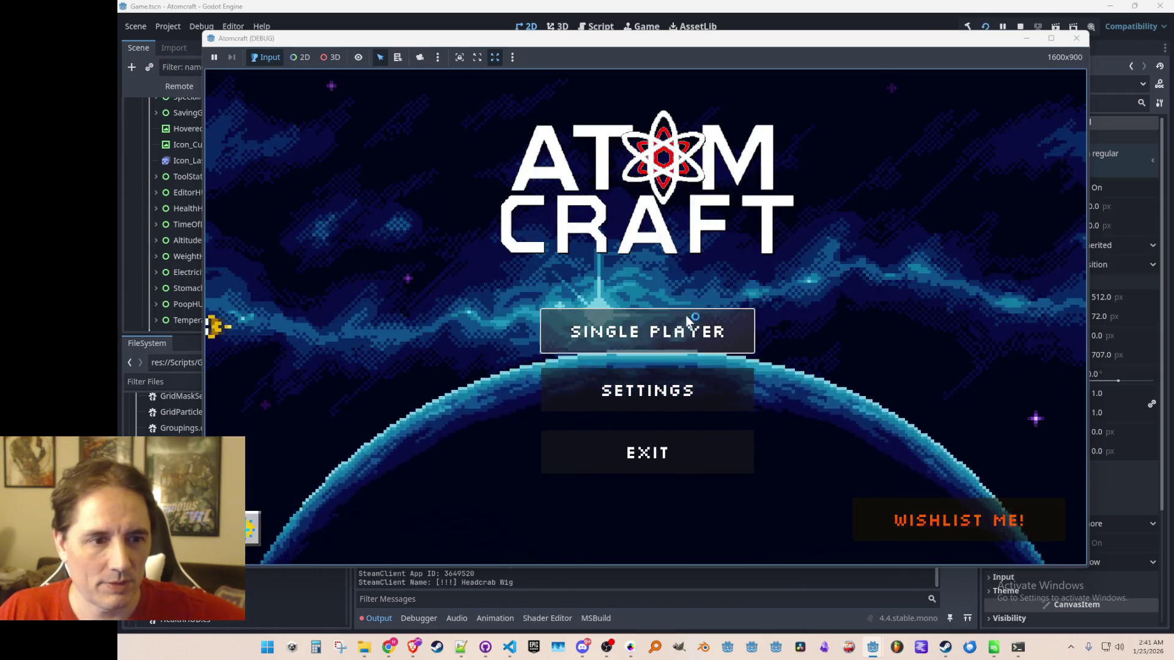
Start Single Player, choose a profile and load the Enchanted Odyssey world.
click(689, 320)
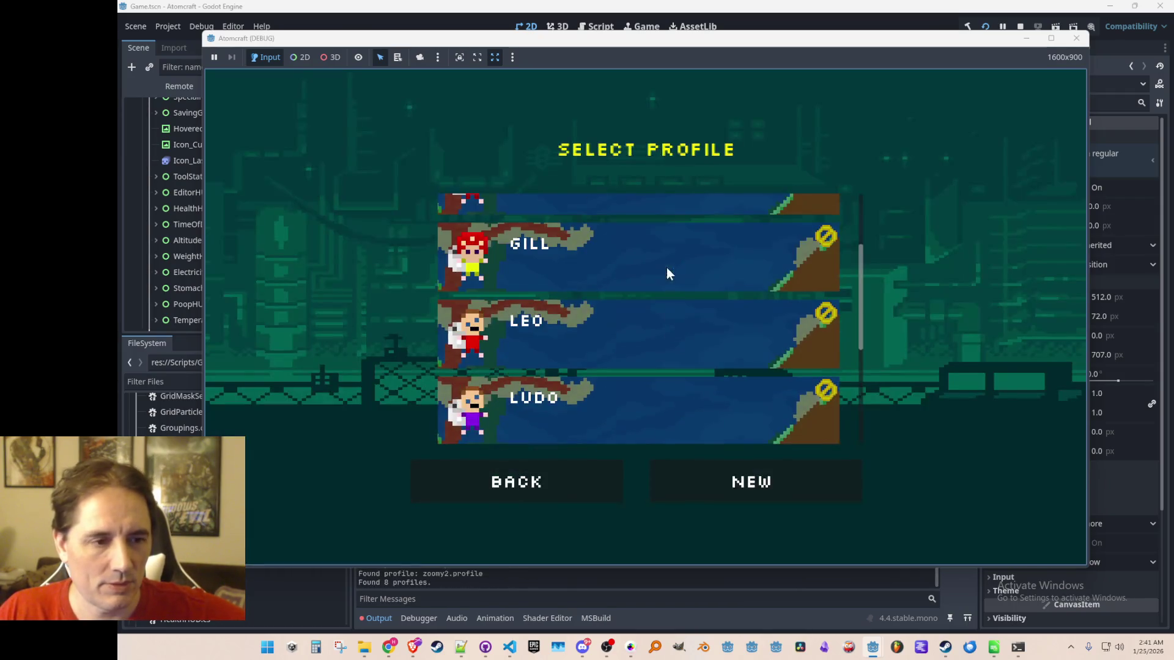
click(608, 395)
click(646, 321)
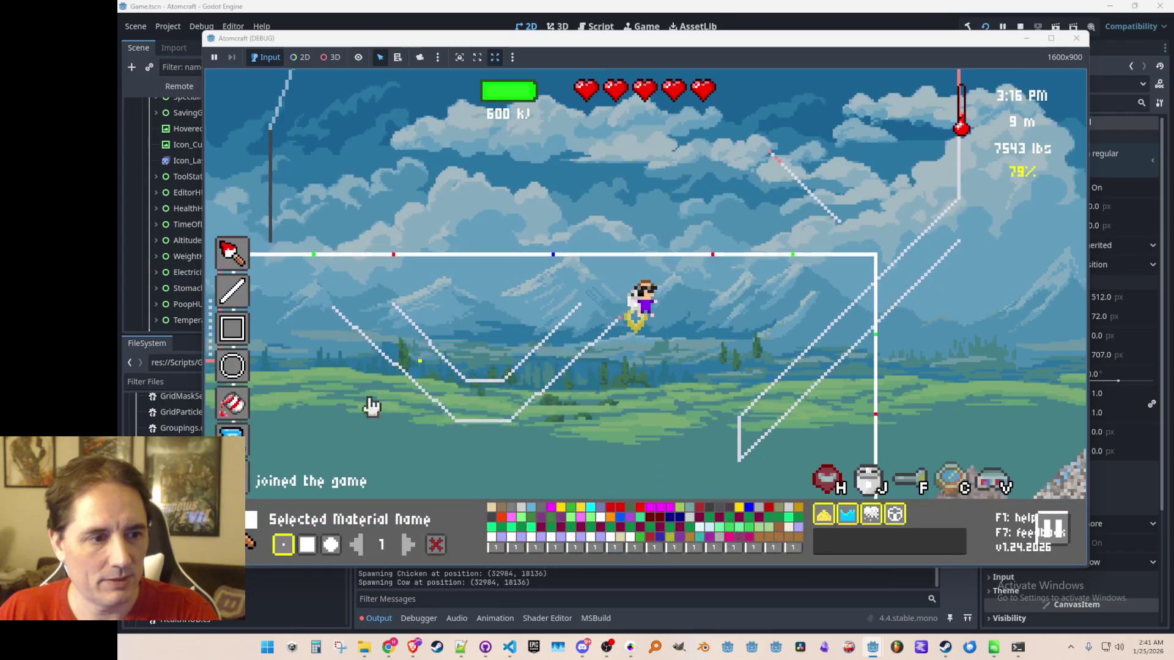
Load cropfarm.json from the blueprint picker and place it in the world.
click(329, 533)
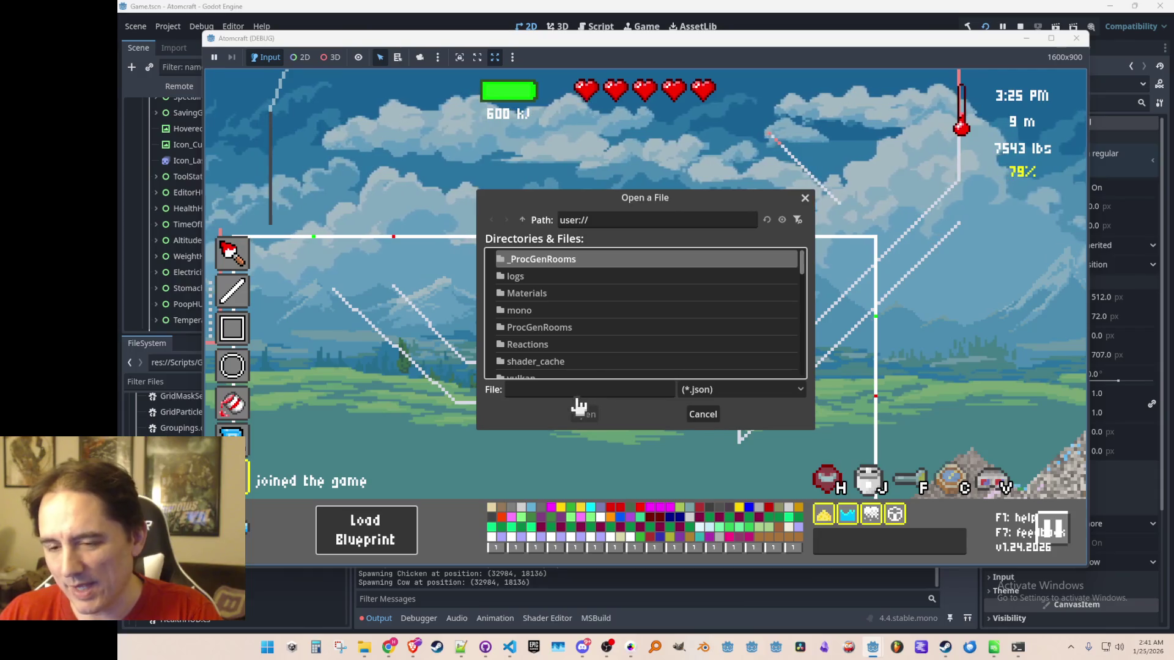
scroll(590, 335, down, 3)
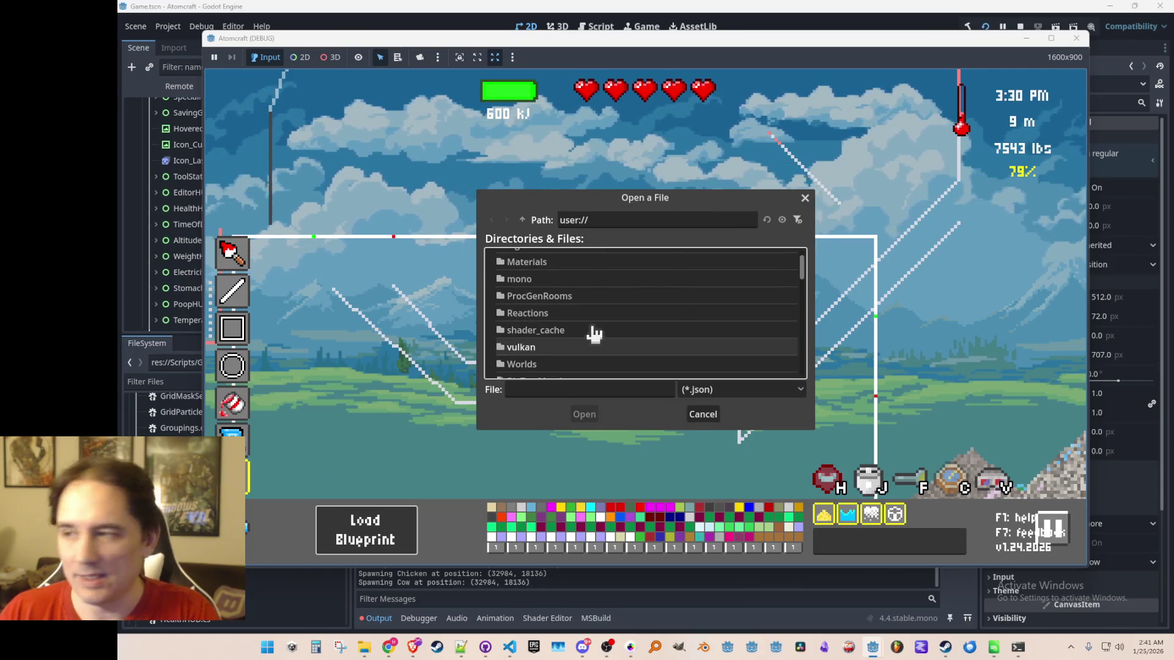
scroll(654, 315, down, 4)
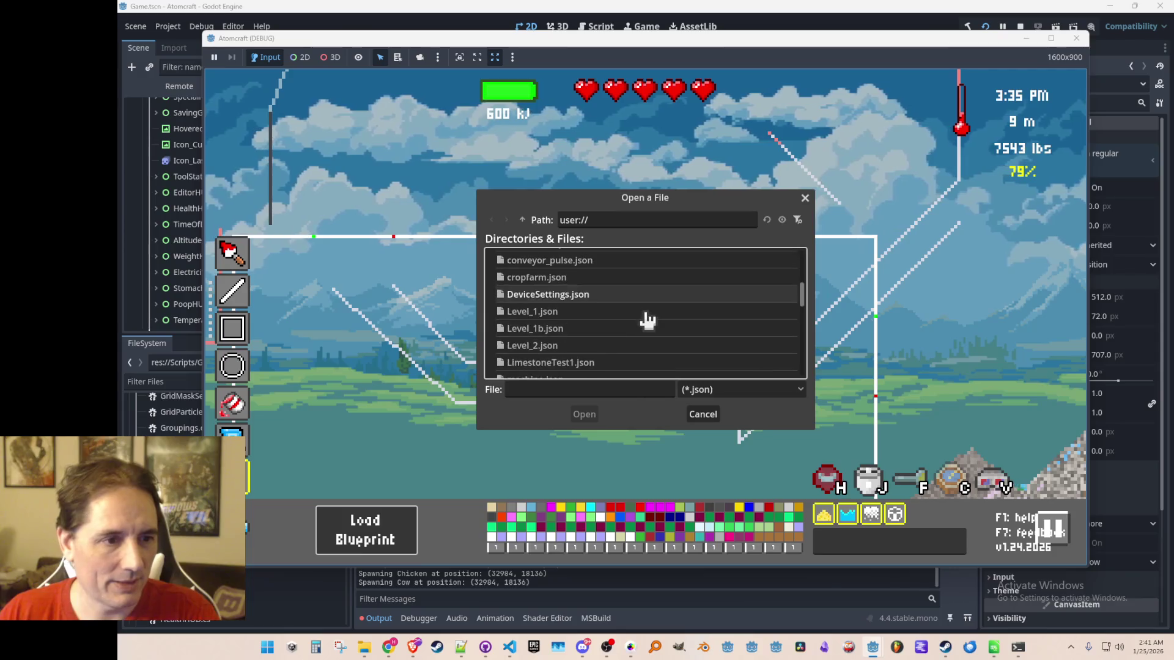
scroll(586, 299, down, 1)
click(571, 278)
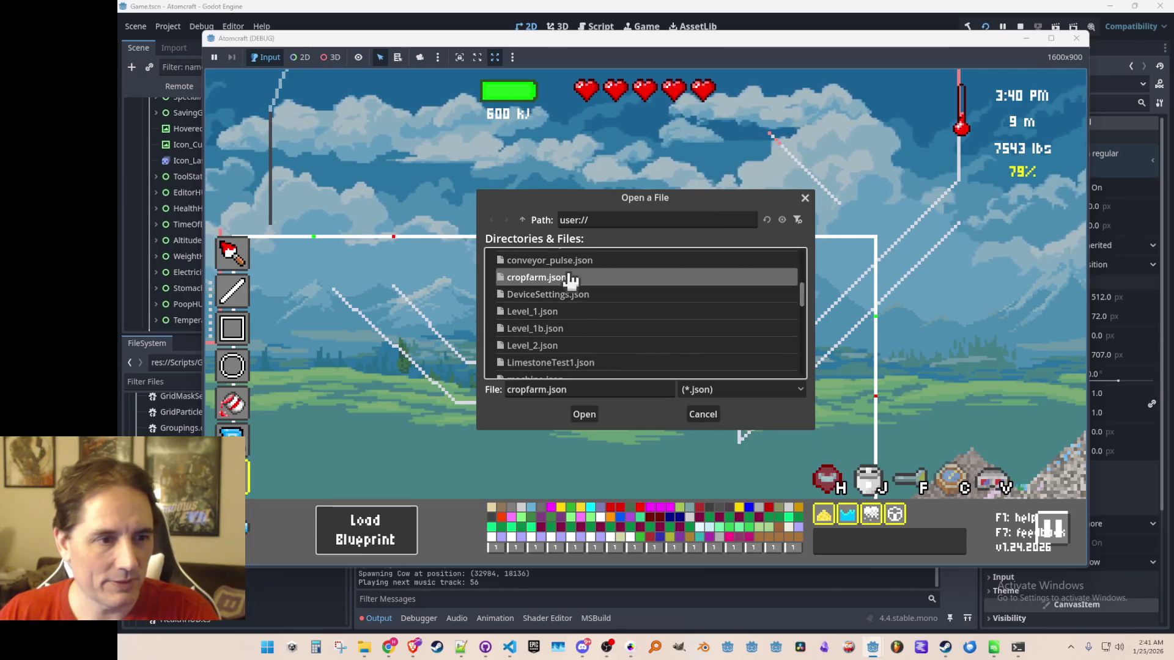
click(579, 418)
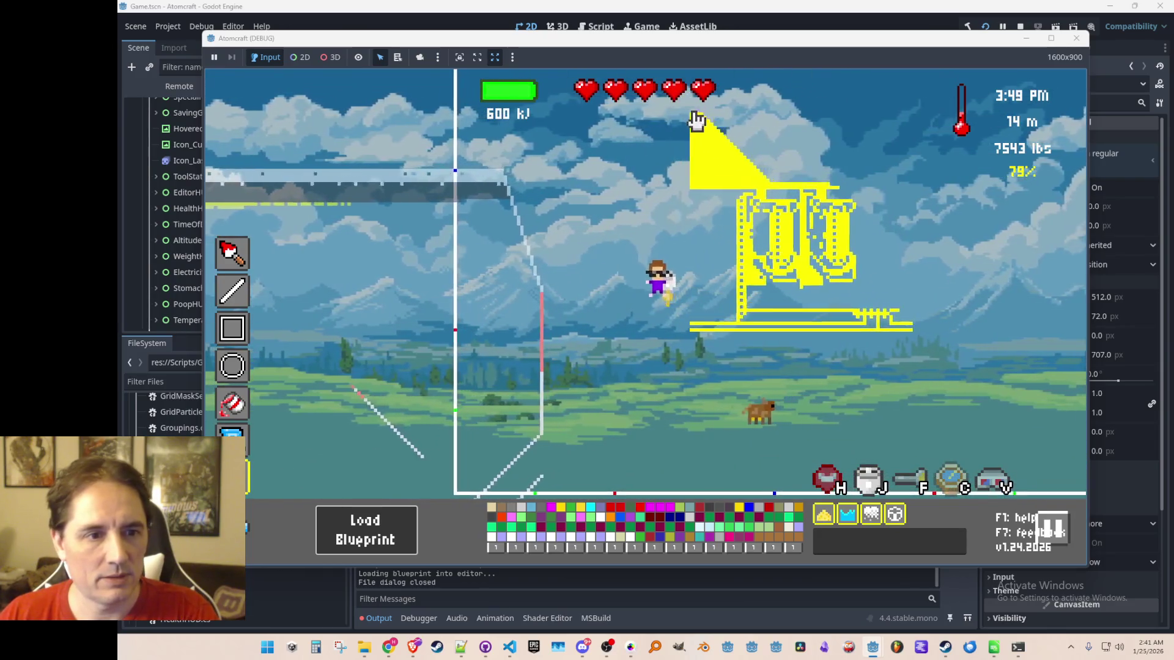
click(700, 121)
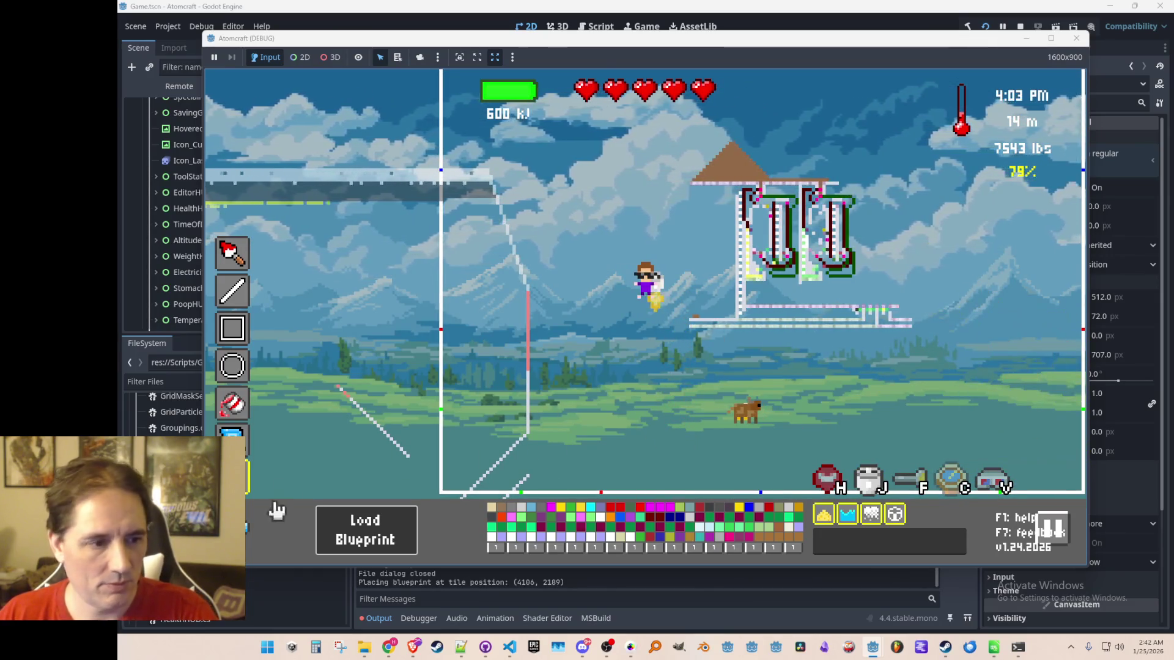
Load and place the conveyor_pulse and machine blueprints above the crop farm.
click(371, 538)
scroll(611, 337, down, 3)
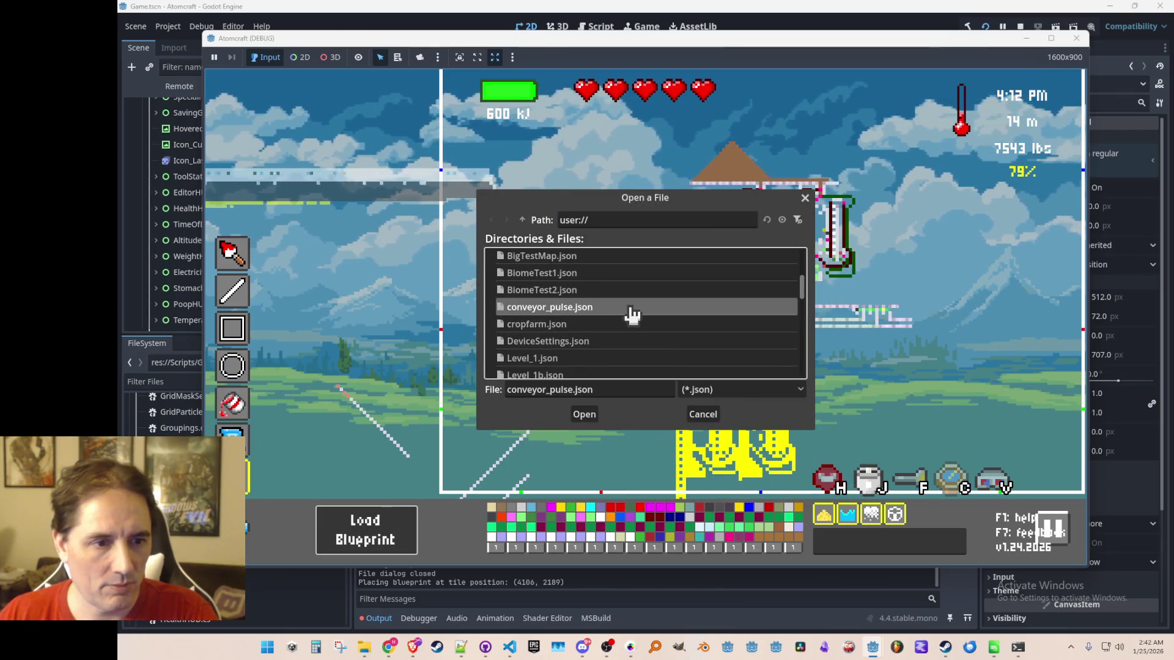
click(584, 415)
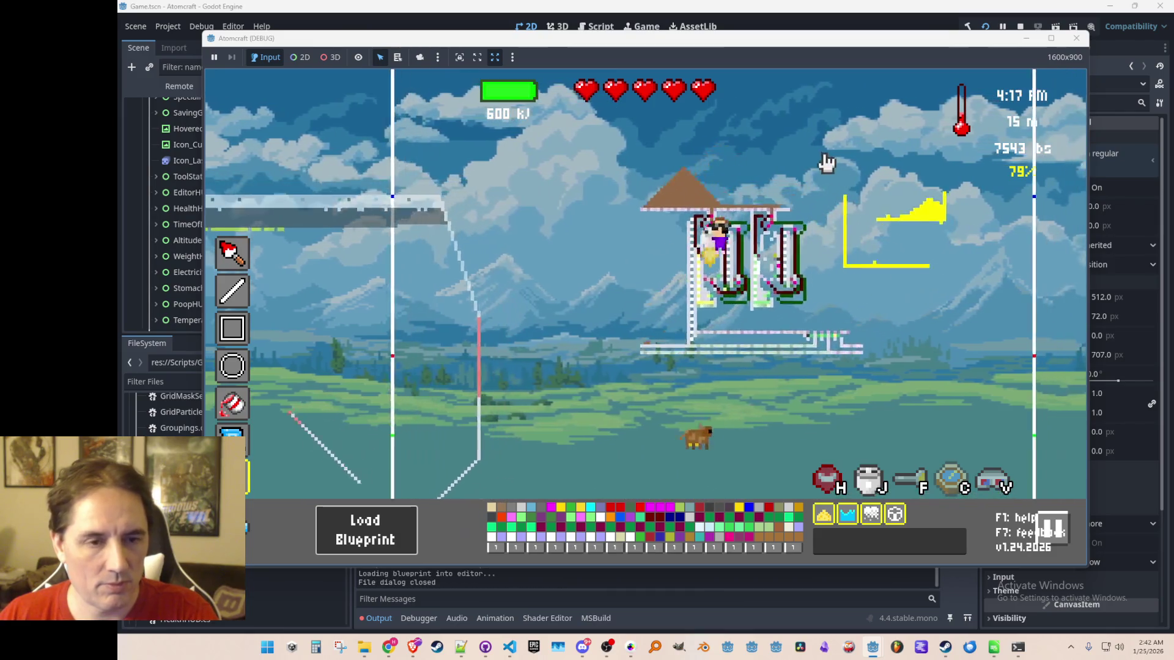
click(419, 120)
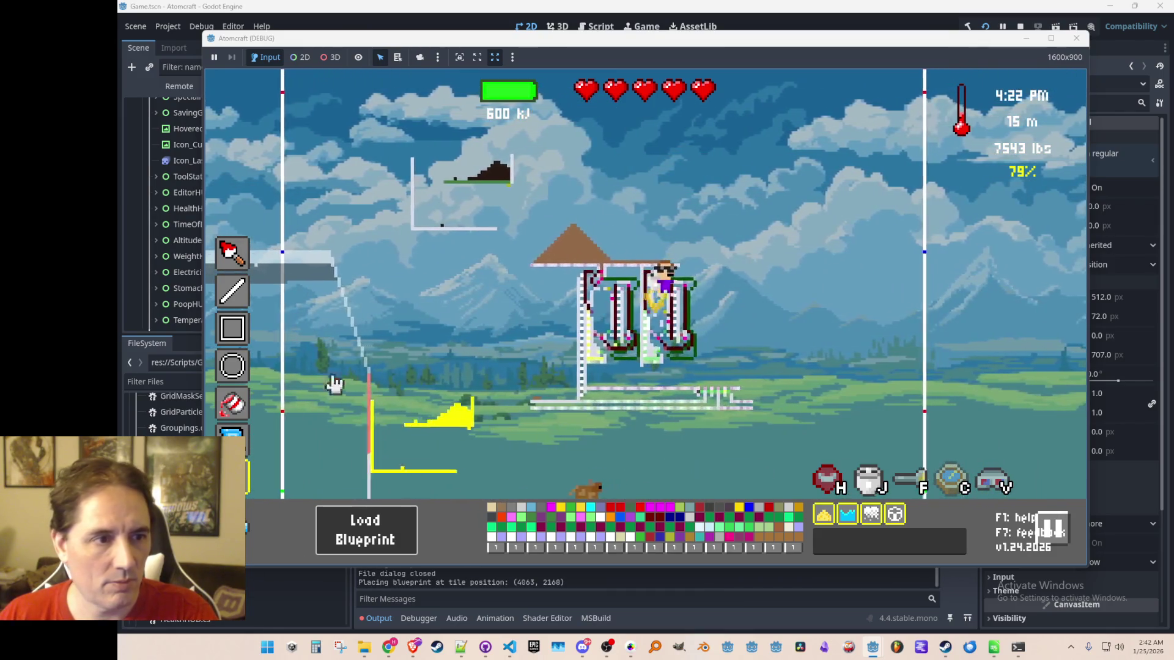
click(358, 537)
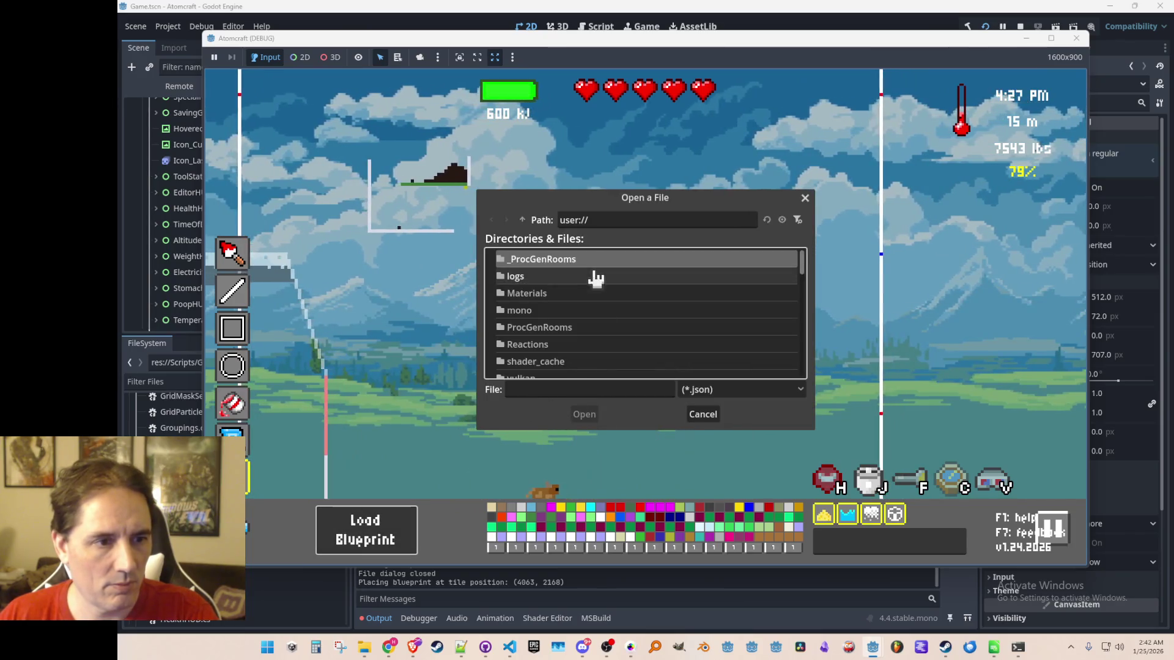
scroll(602, 306, down, 3)
scroll(608, 309, down, 5)
scroll(614, 324, down, 1)
click(584, 415)
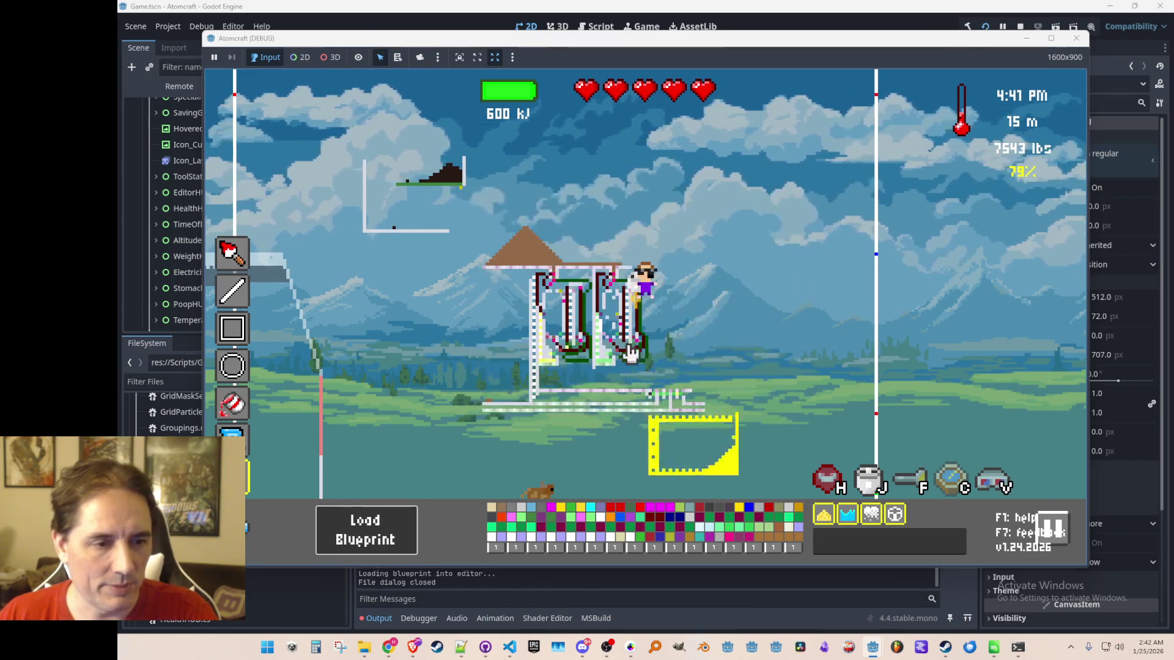
click(496, 121)
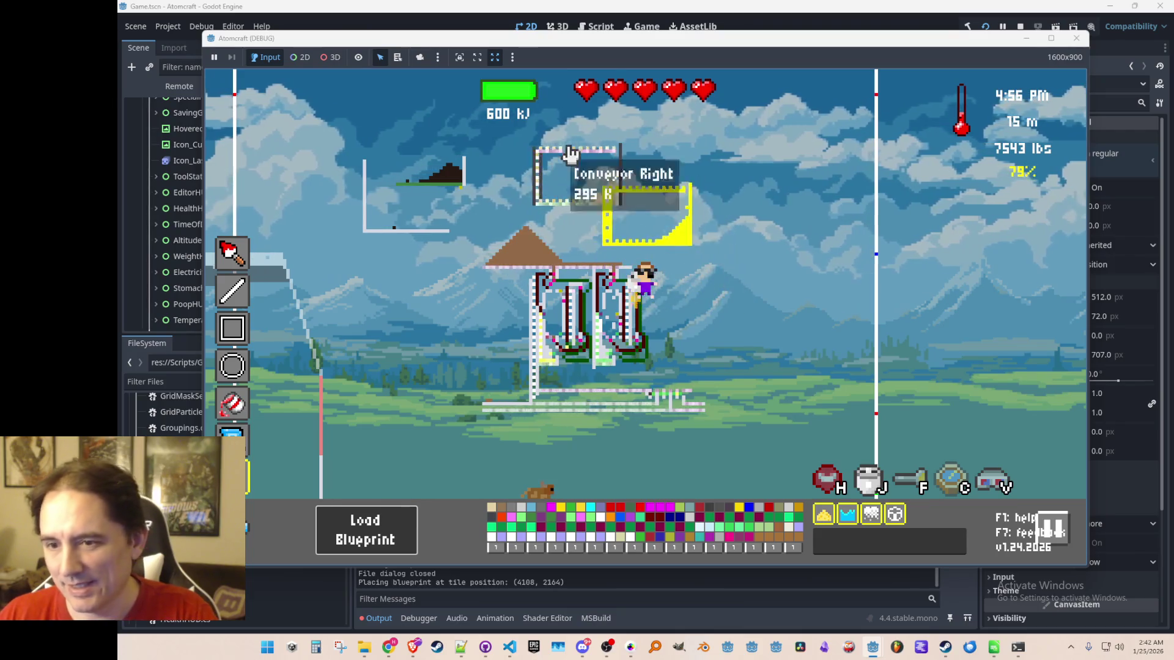
click(360, 532)
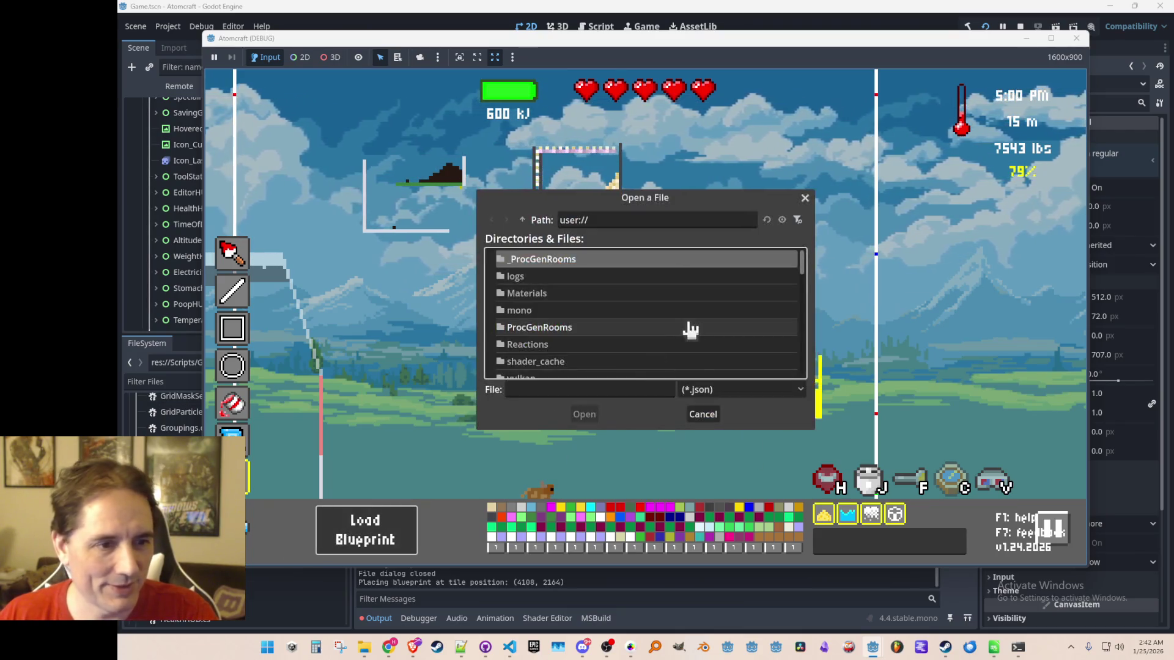
Load methane_production.json and place it at the upper right.
scroll(685, 323, down, 5)
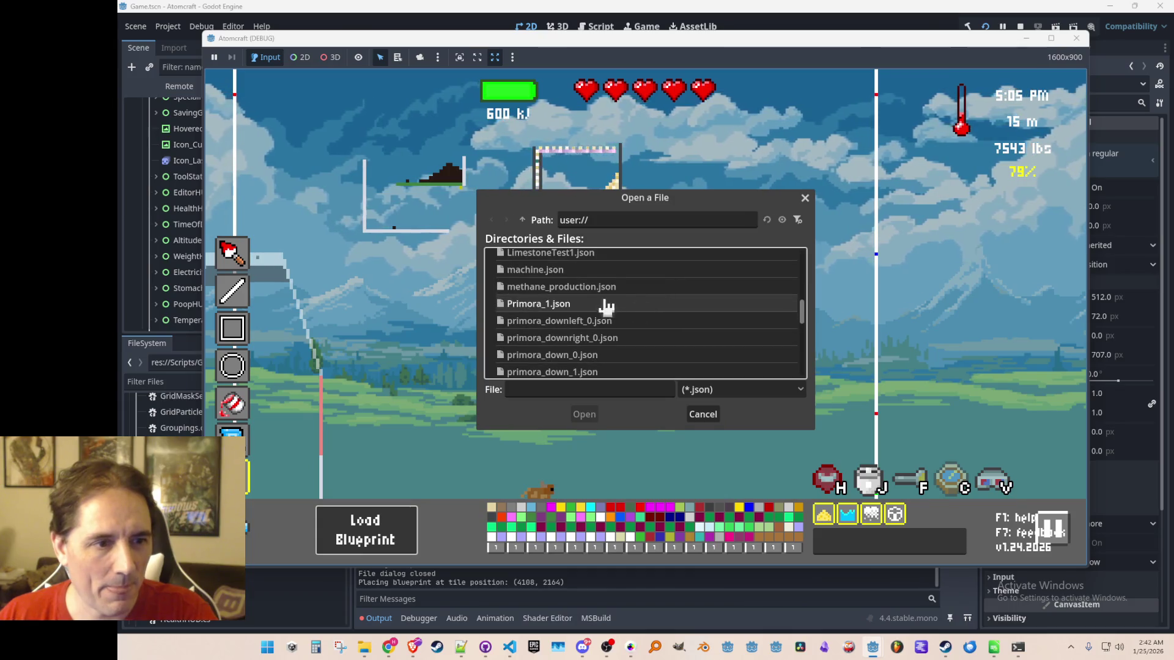
click(605, 287)
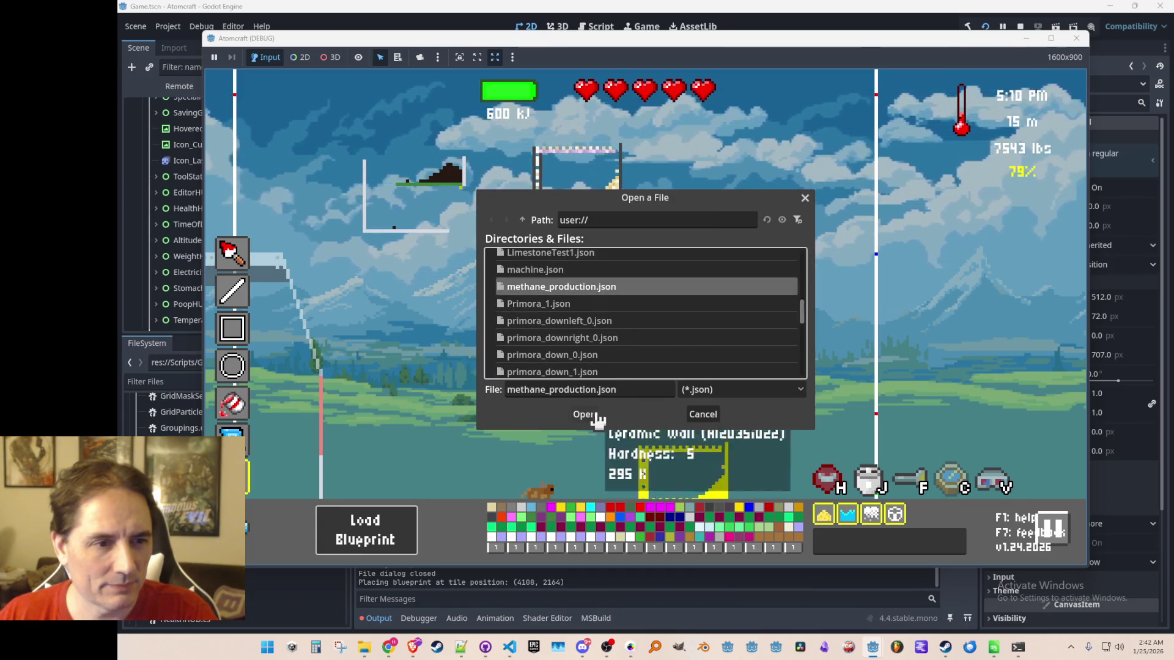
click(590, 414)
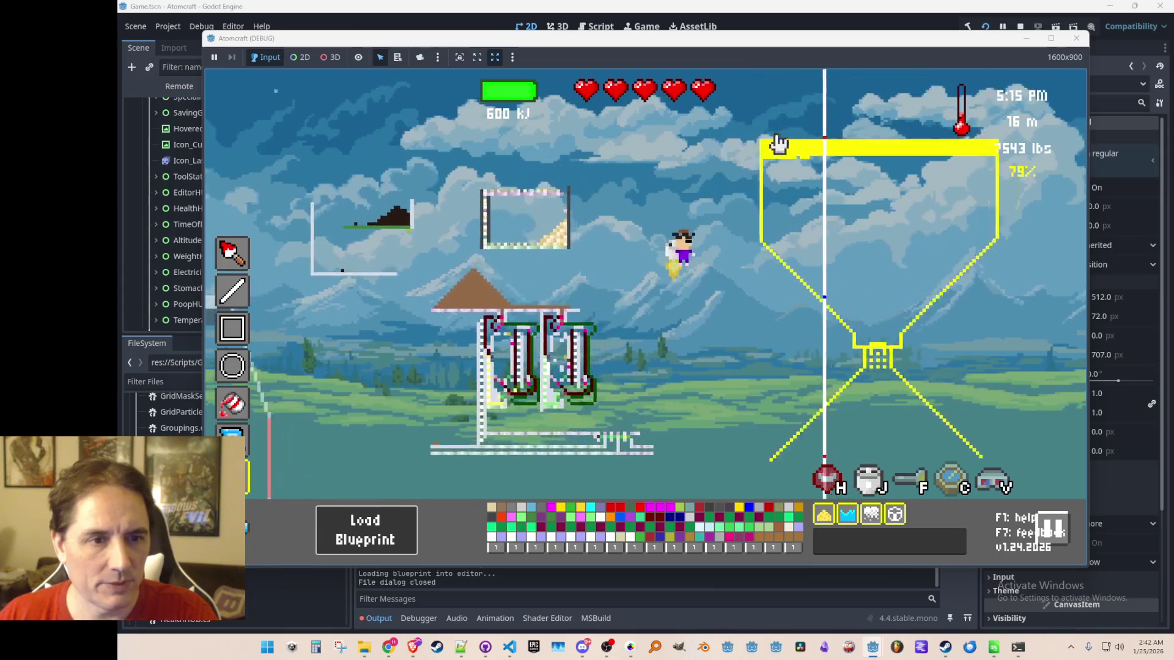
click(828, 126)
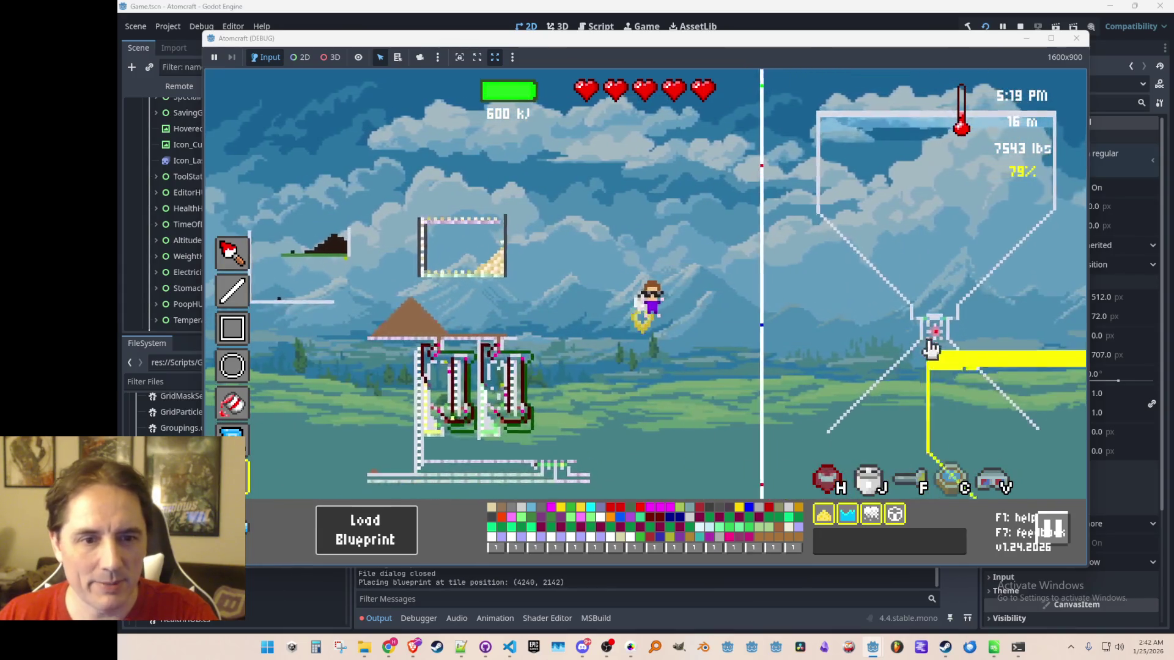
Load the super_forge blueprint and place it in the world.
click(349, 543)
scroll(655, 349, down, 10)
scroll(659, 348, down, 3)
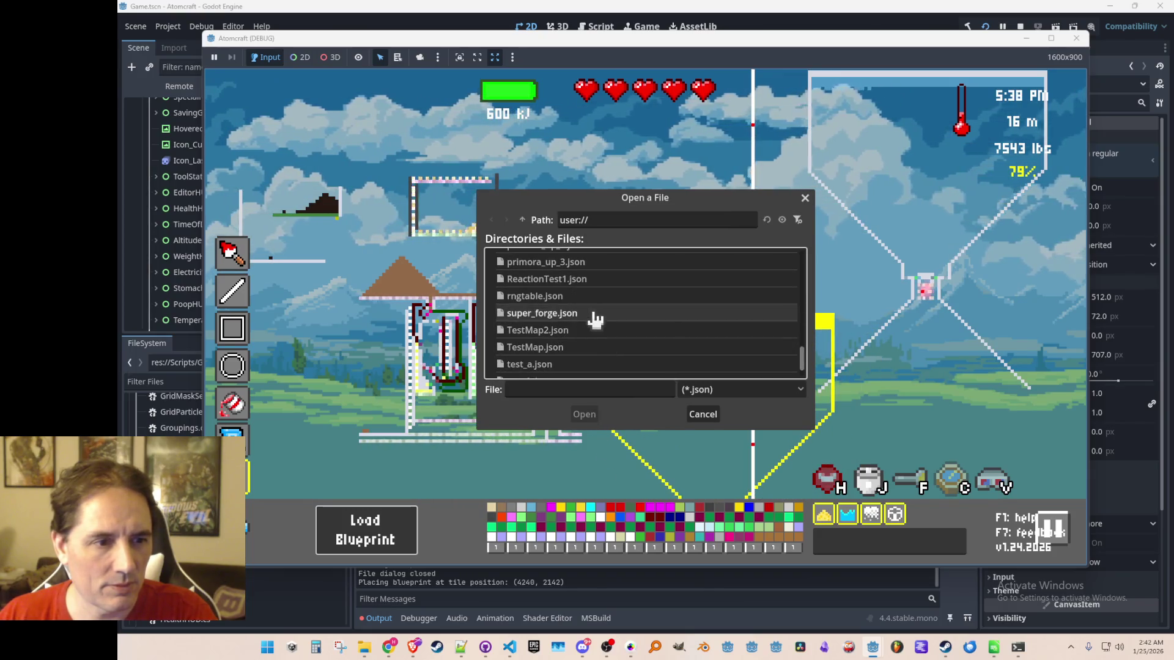
click(587, 418)
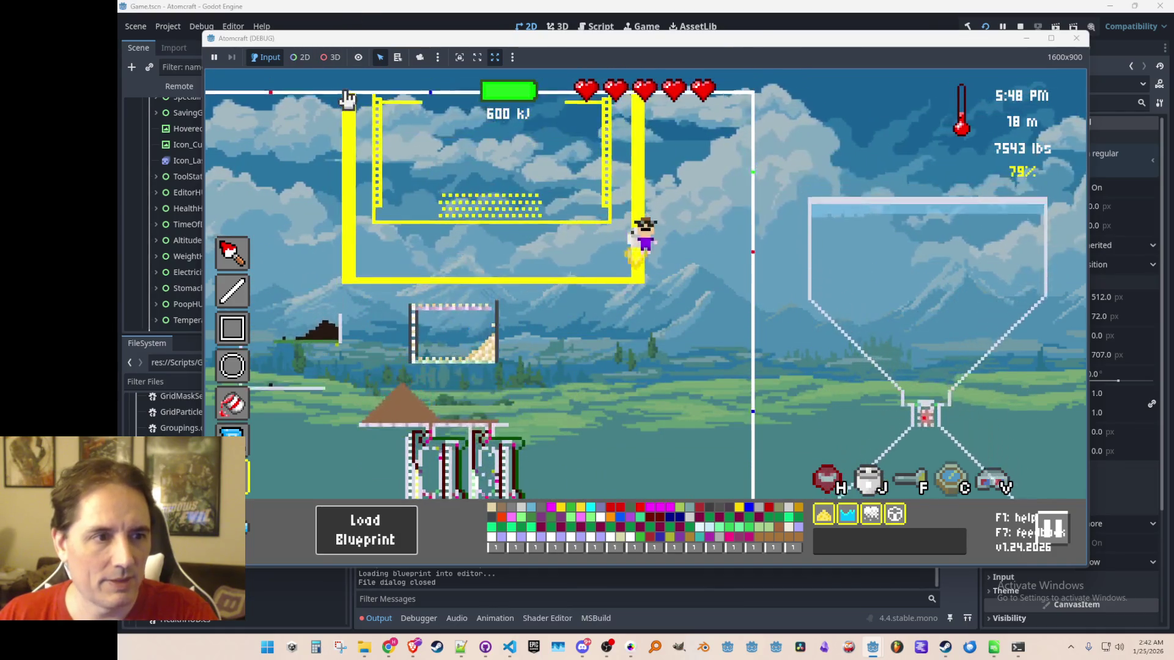
click(289, 129)
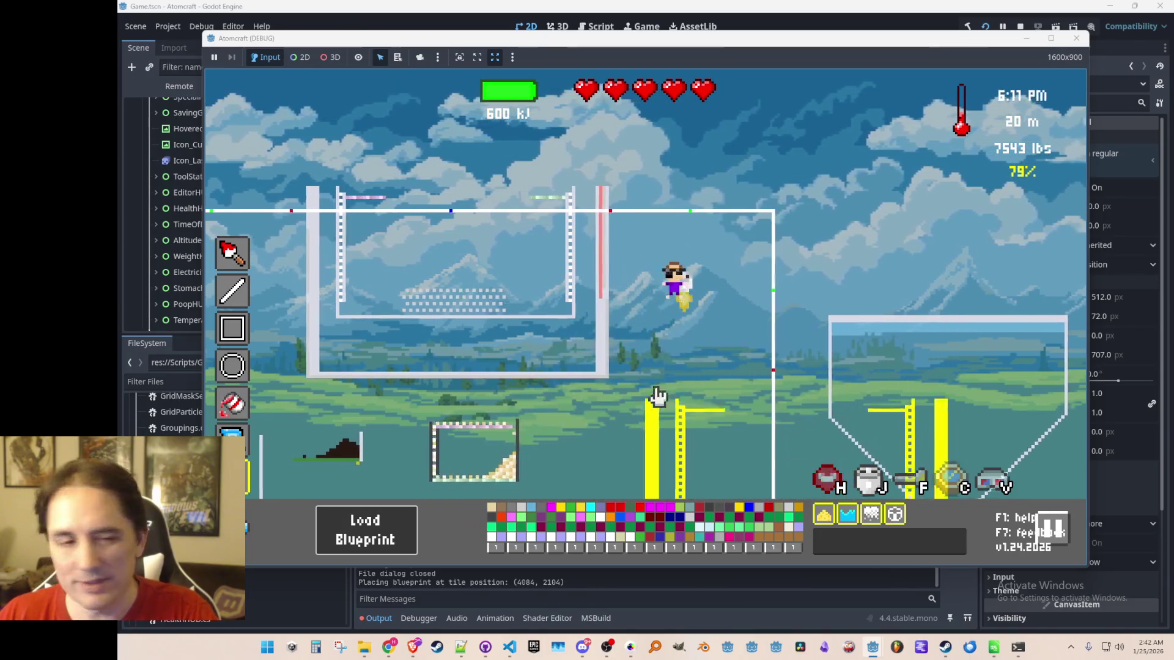
Load the tree planter pot.json blueprint from the file picker.
click(365, 530)
scroll(775, 283, down, 5)
drag(803, 283, 801, 384)
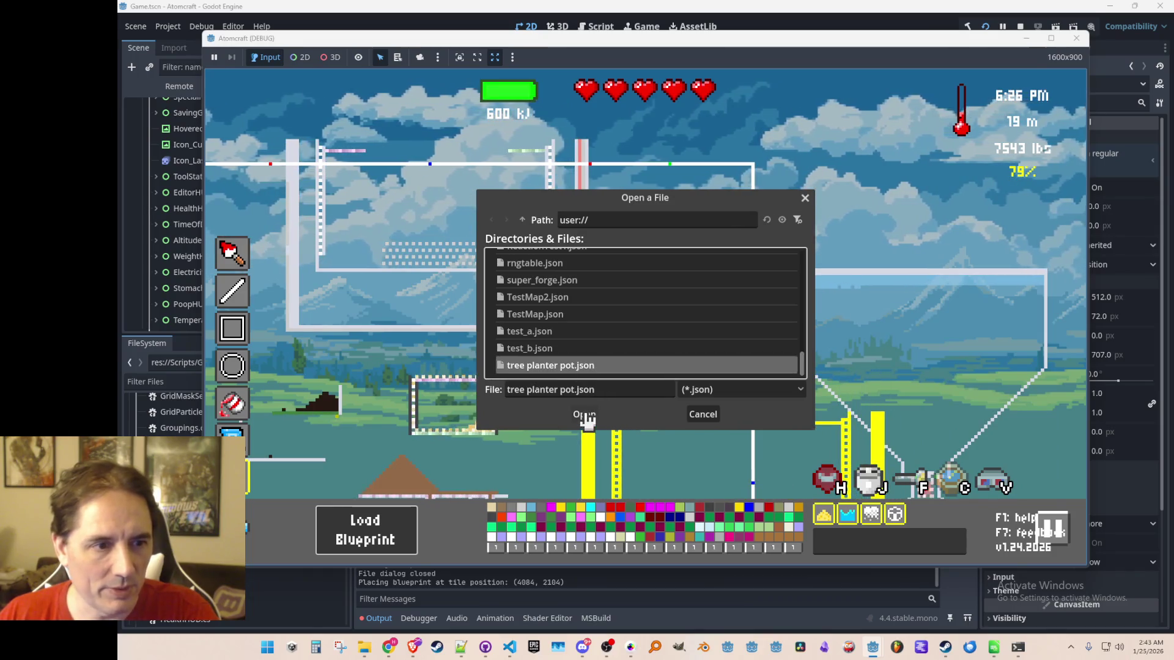
click(584, 414)
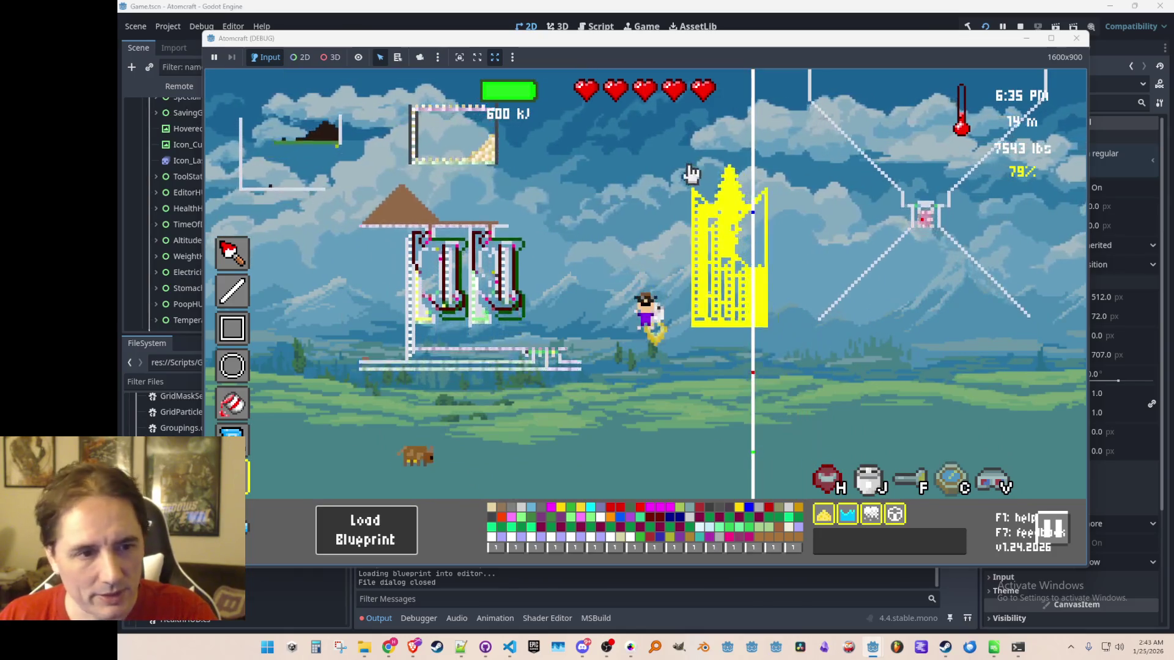
Place tree planter pots near the top and lower right, then exit blueprint placement.
click(658, 106)
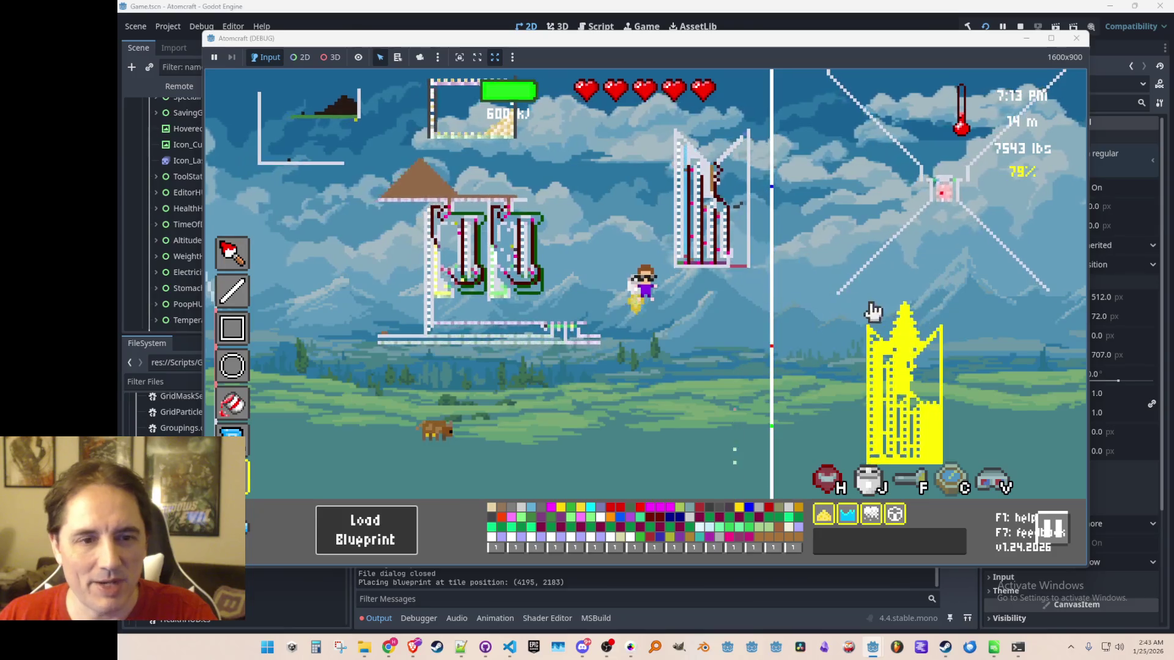
click(828, 316)
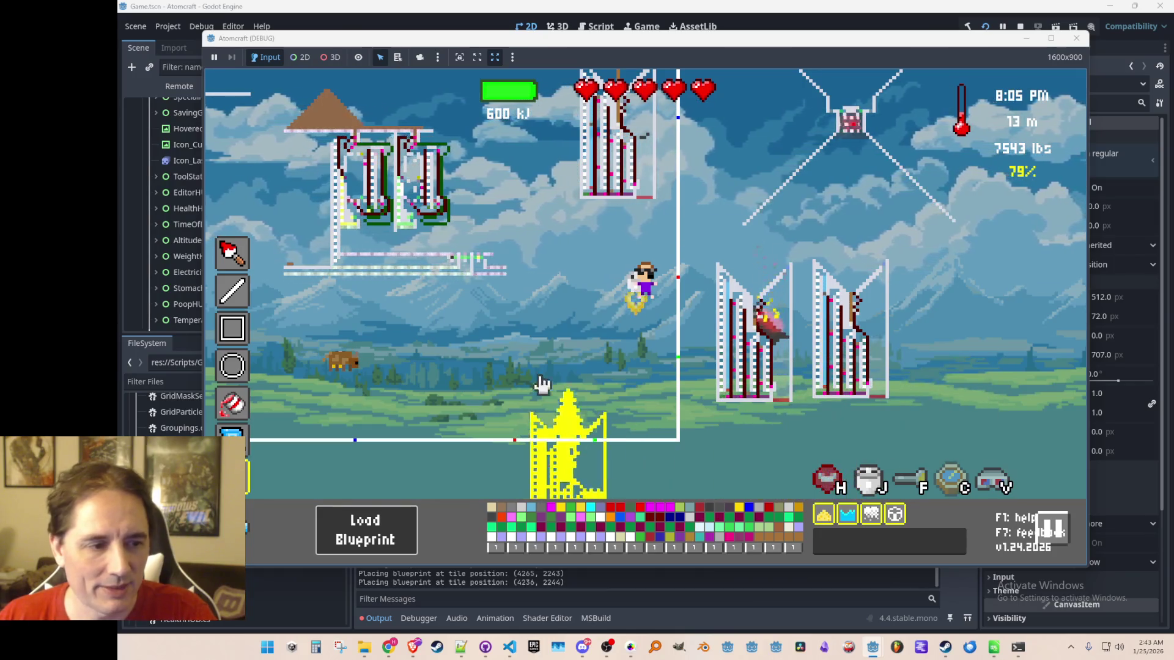
key(Escape)
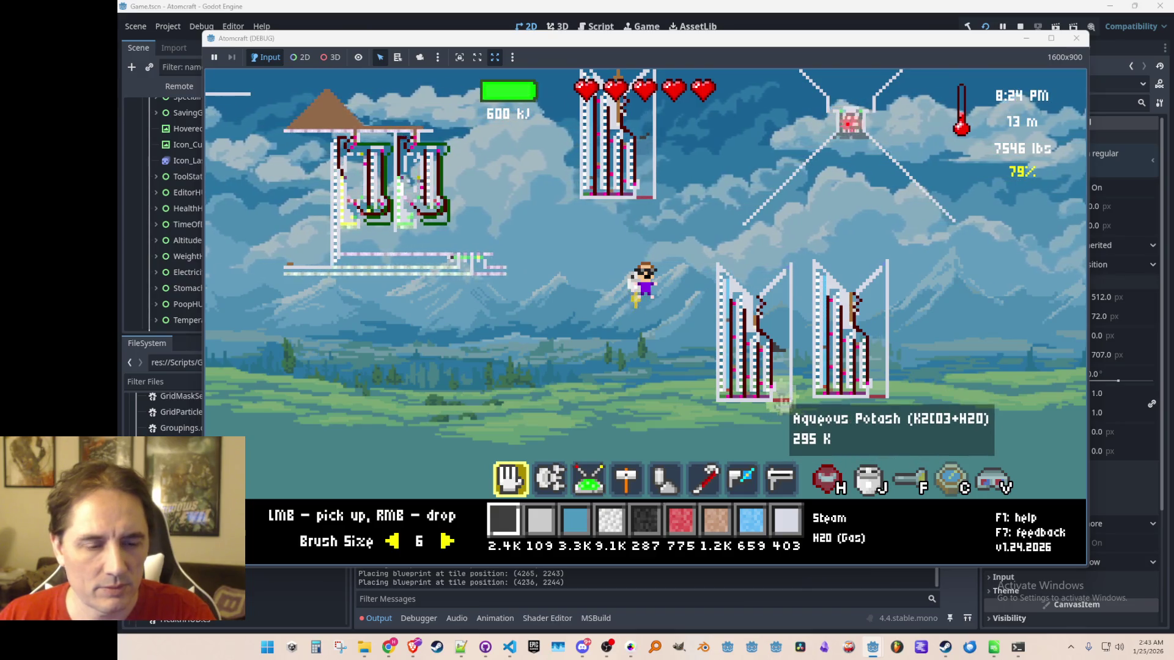
Pick up the carbon in the planter pot, drop it nearby, and wait through the night.
click(782, 361)
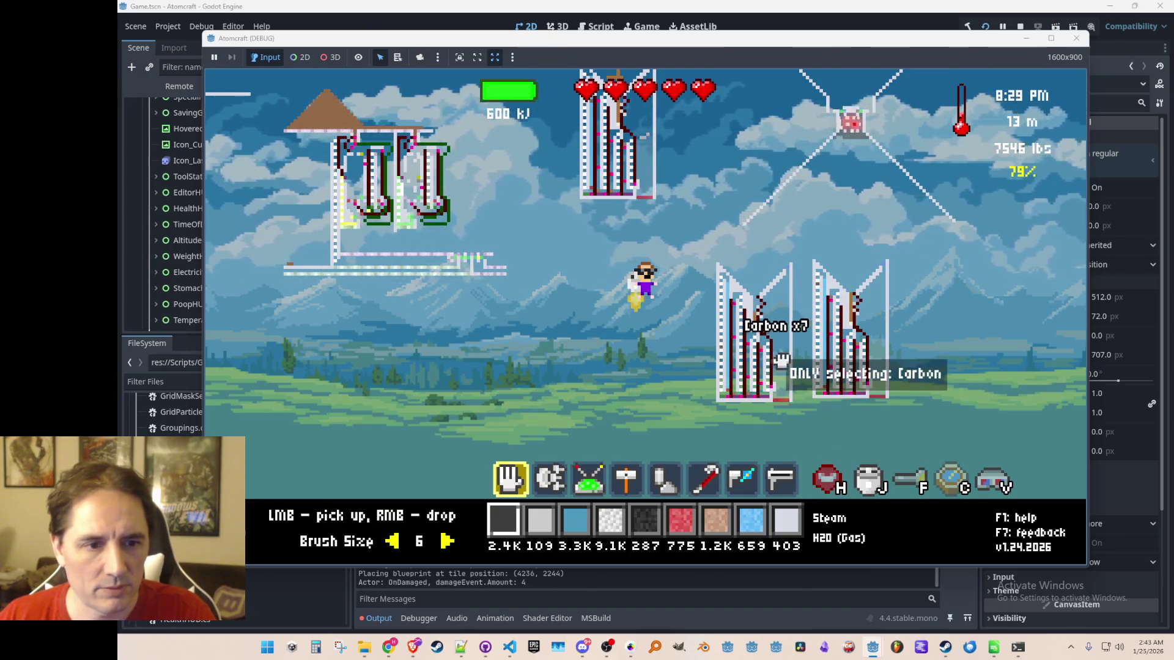
right_click(940, 396)
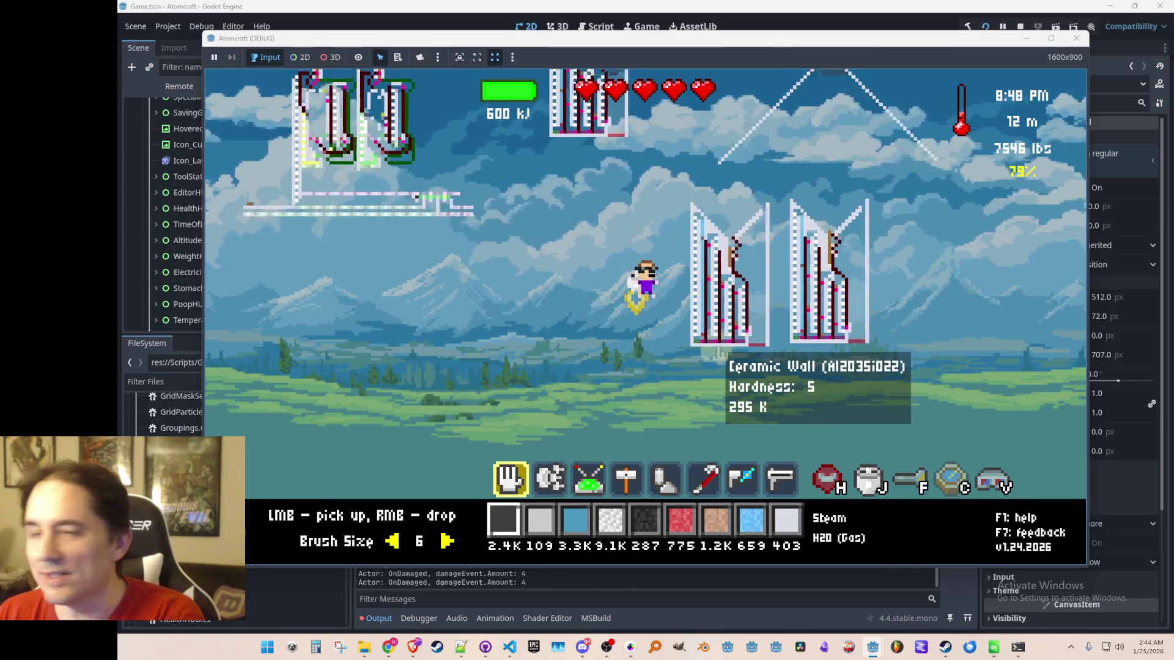
scroll(718, 350, up, 3)
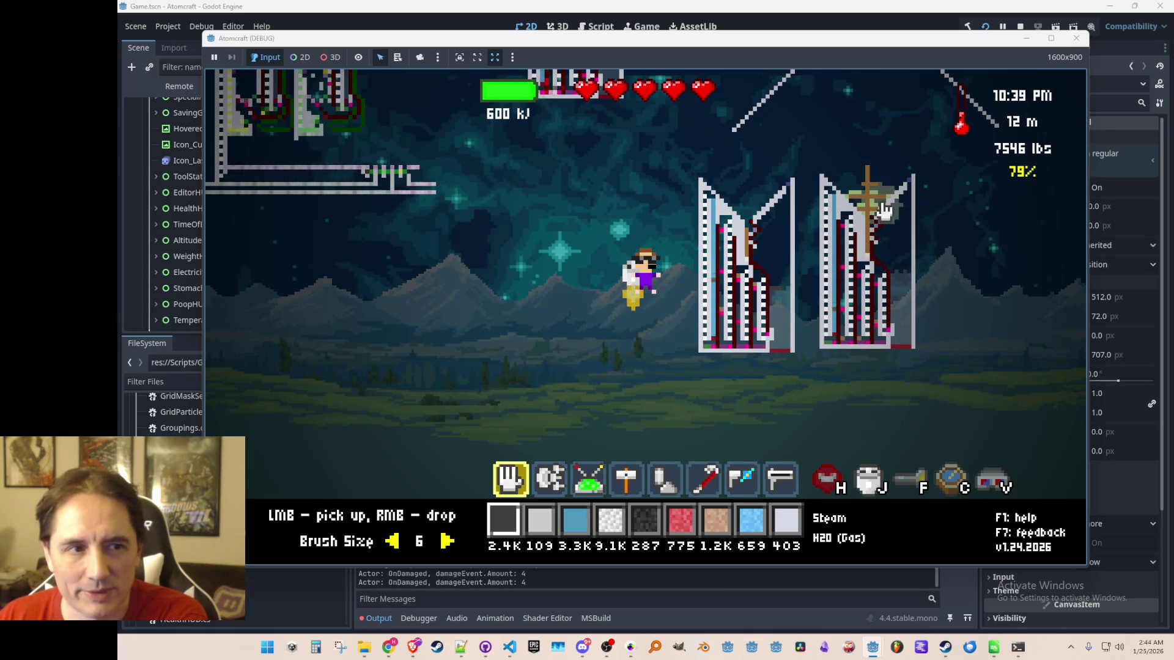
scroll(887, 214, down, 2)
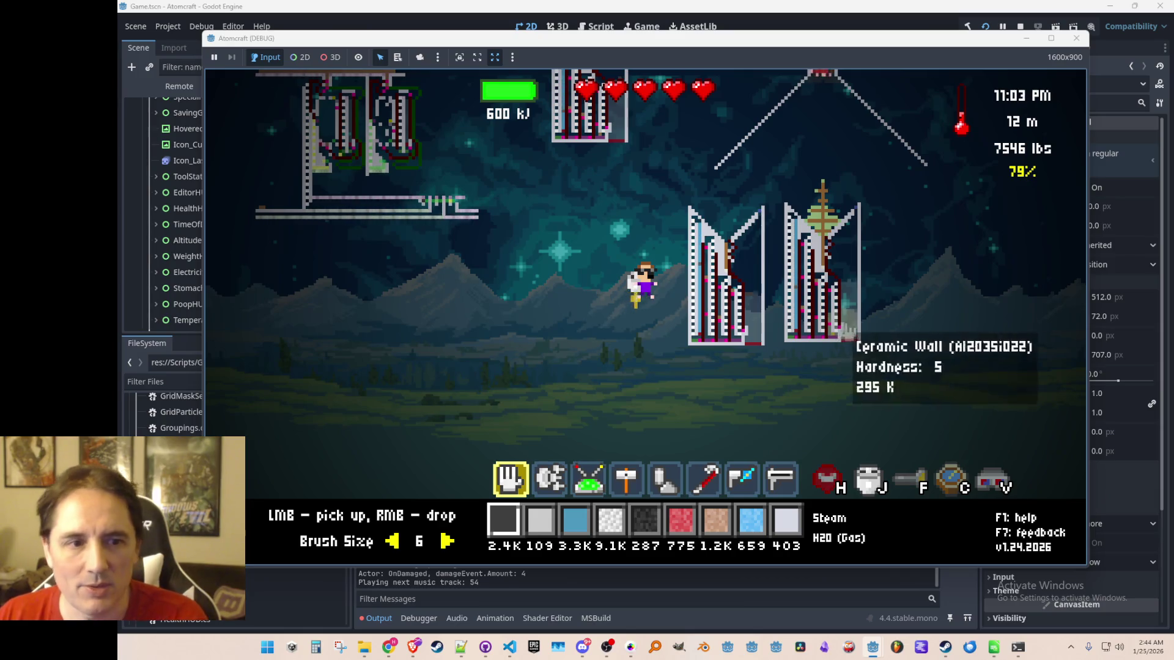
Jetpack up, left and right around the pots to inspect the grown trees, then stop with F8.
key(w)
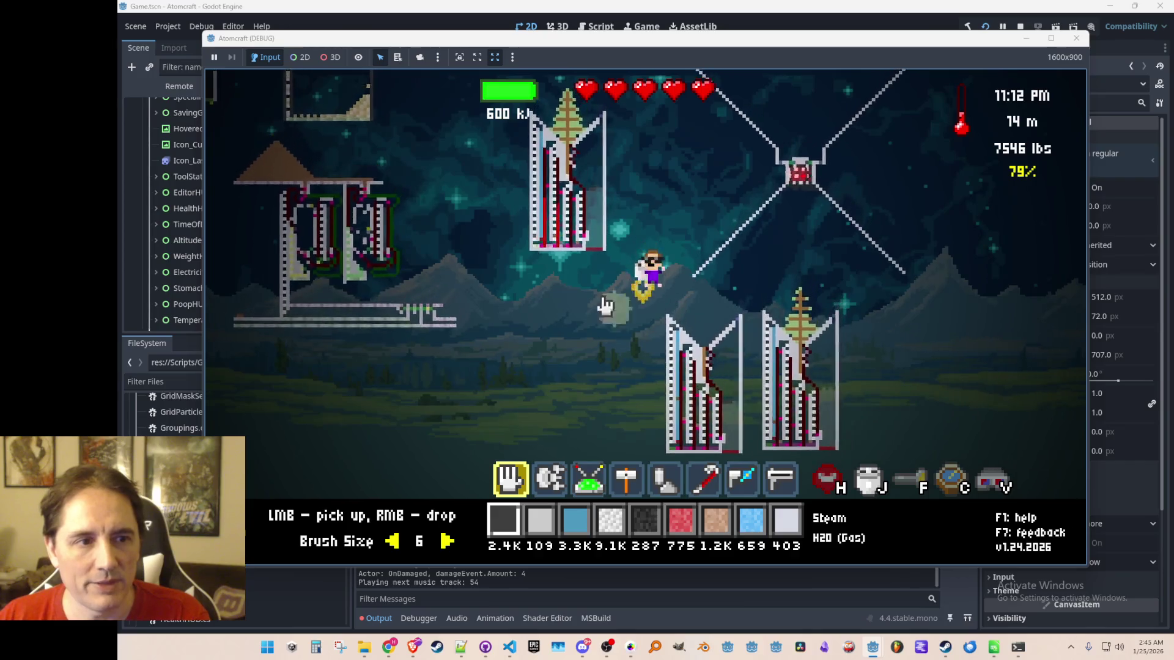
mouse_move(584, 231)
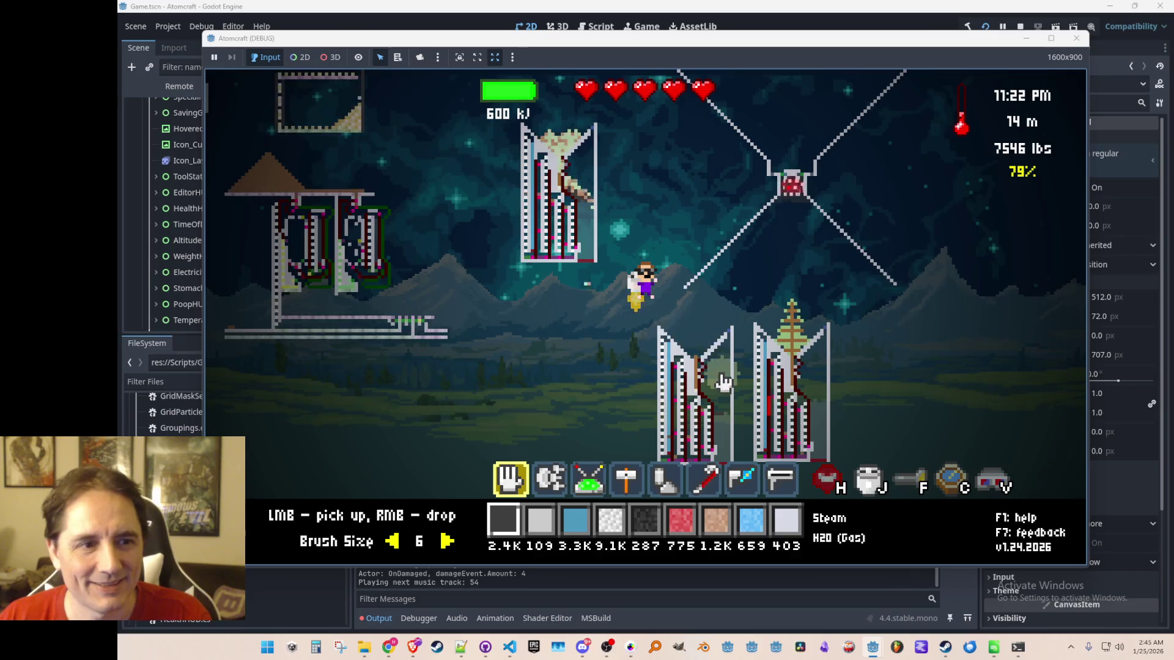
mouse_move(793, 428)
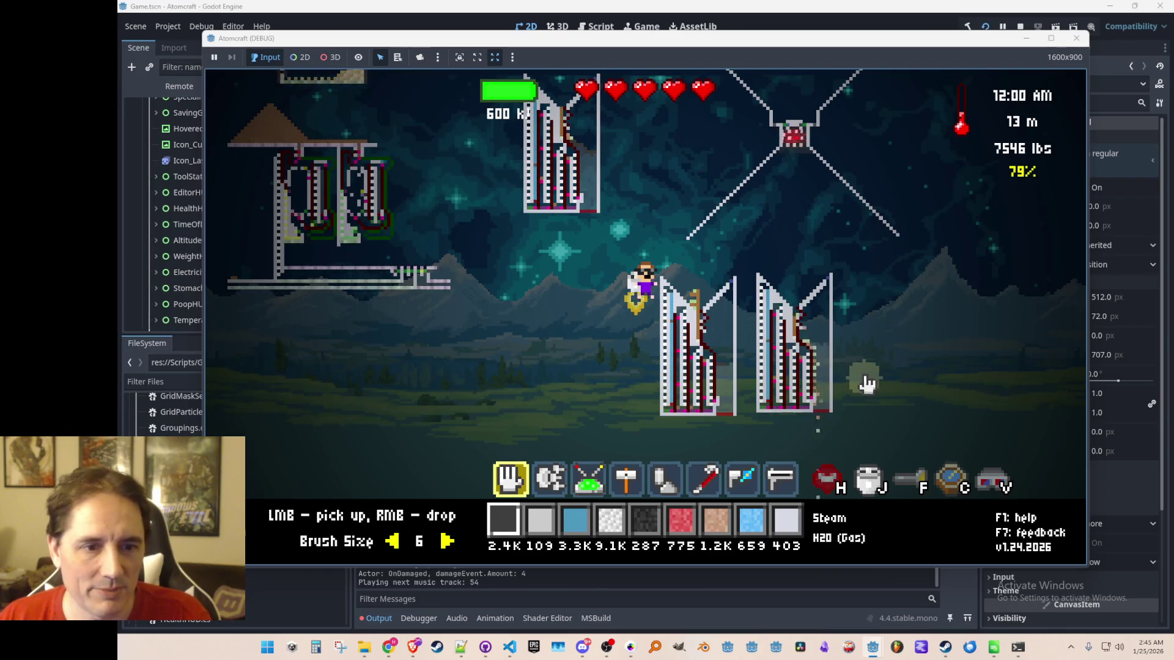
key(a)
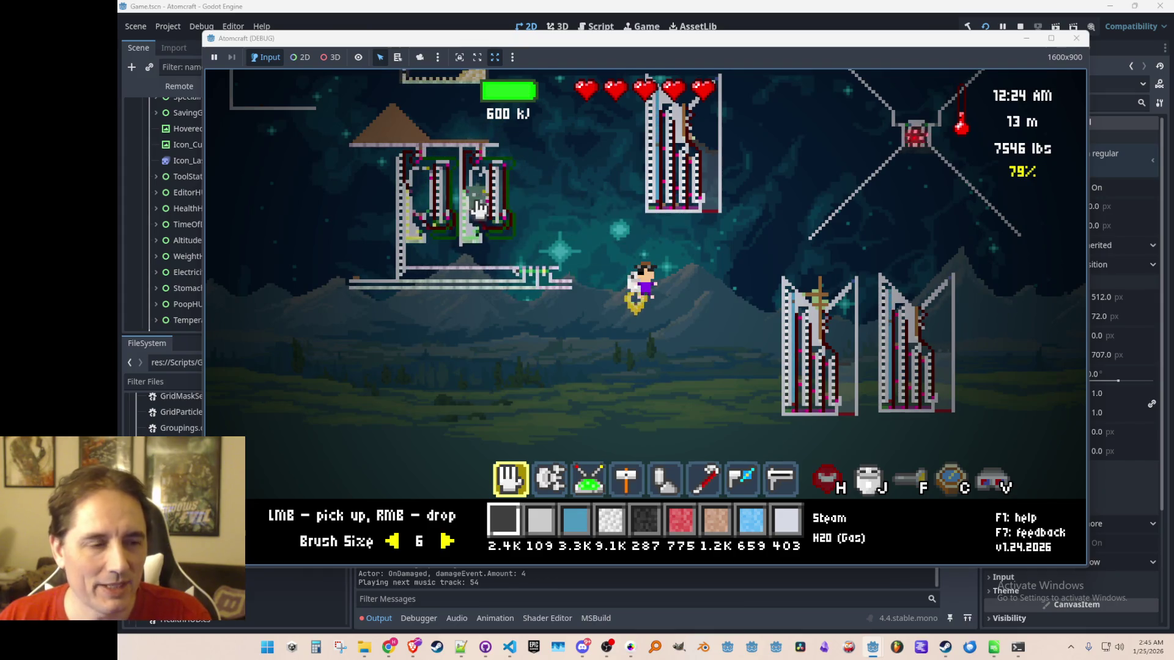
mouse_move(472, 199)
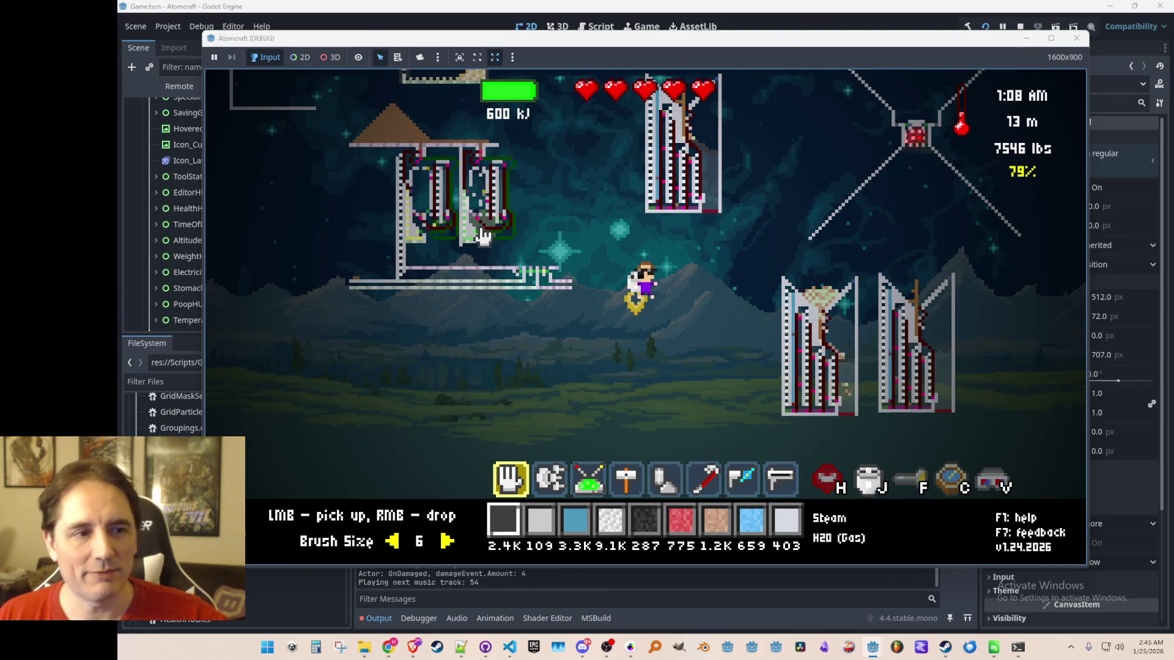
key(d)
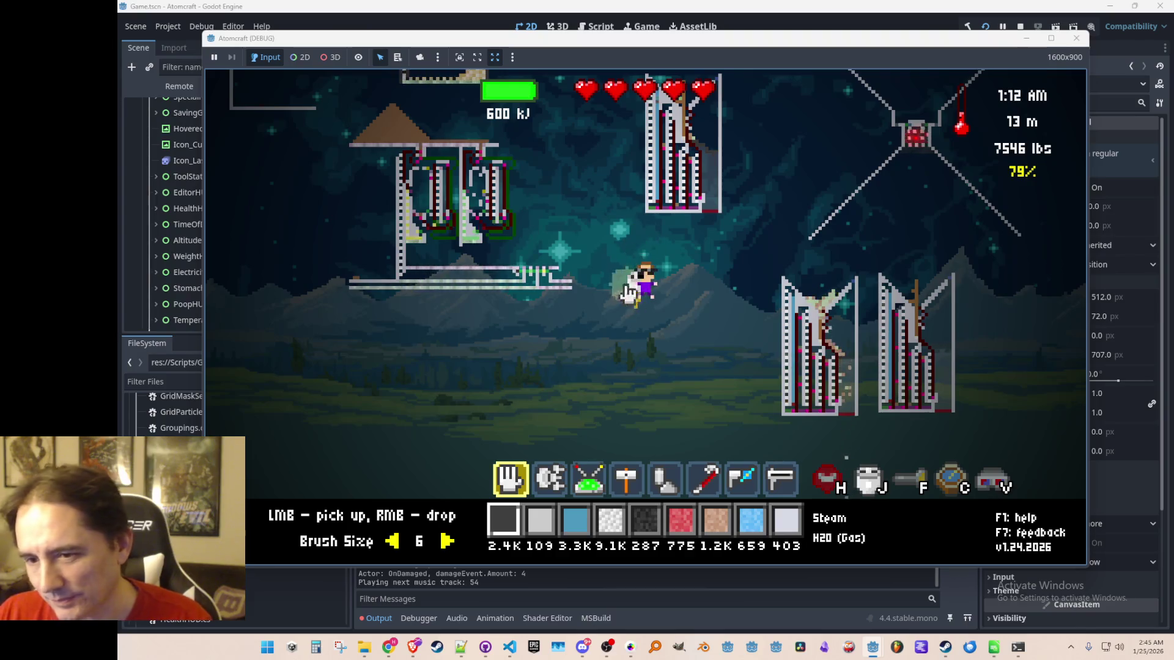
key(d)
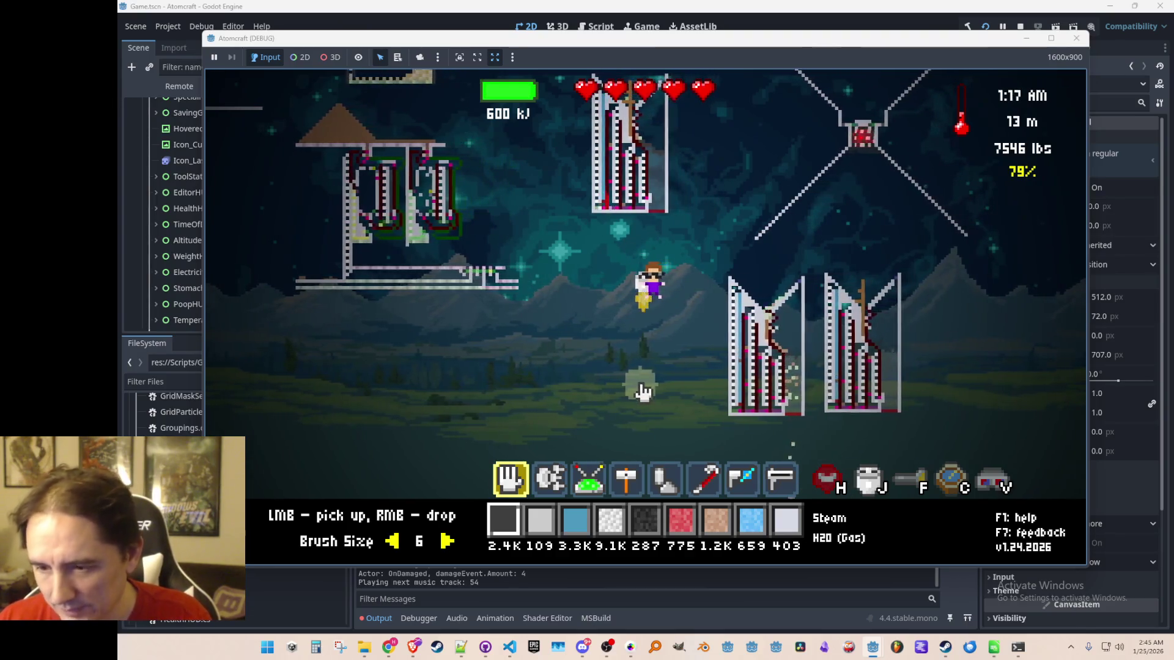
key(a)
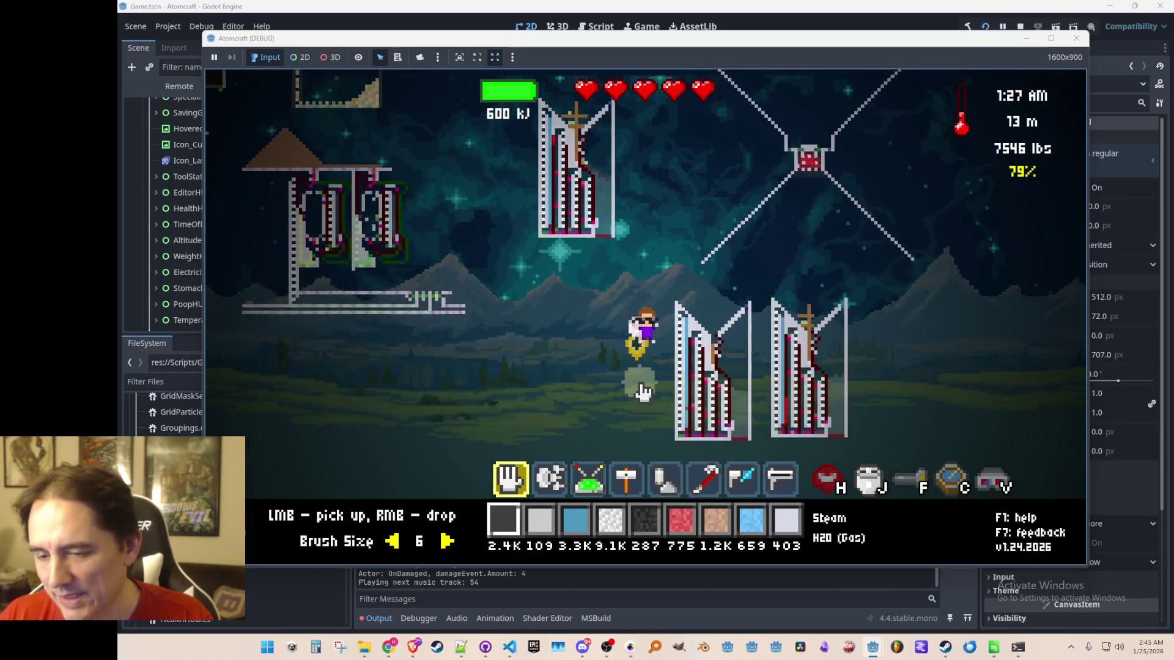
key(w)
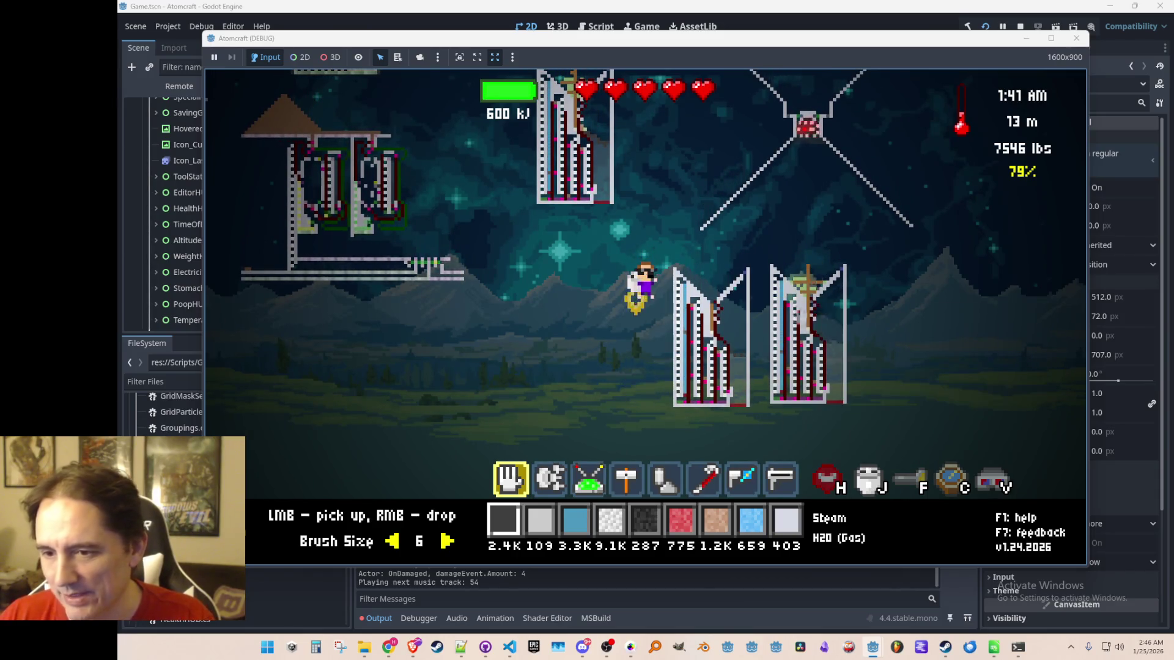
key(w)
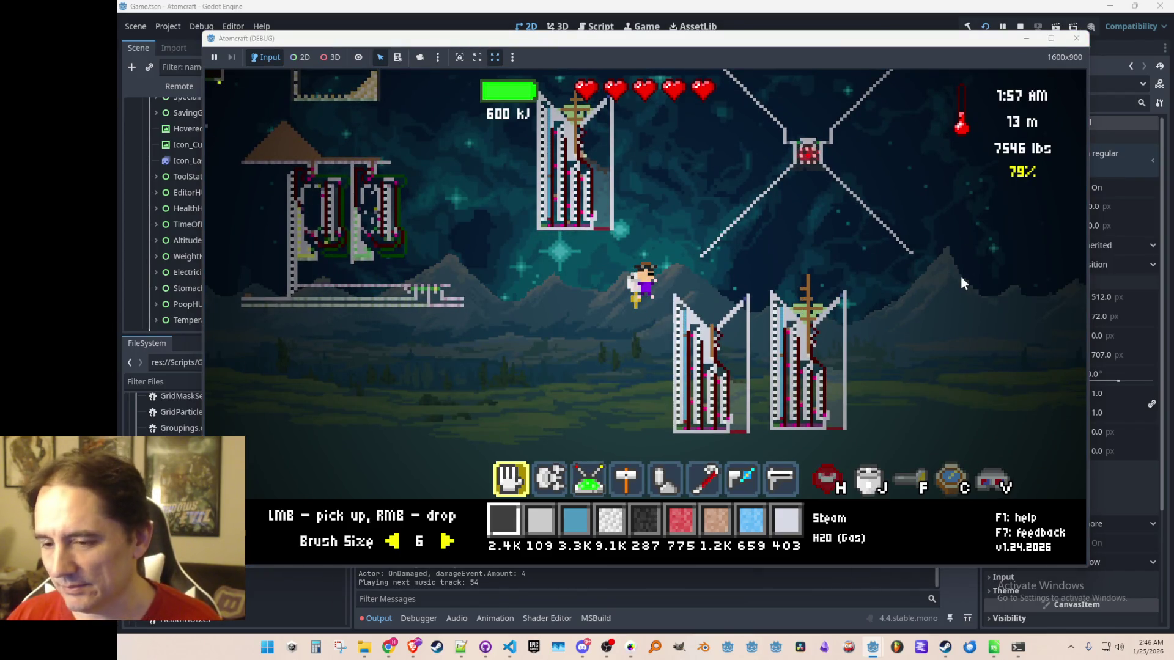
key(F8)
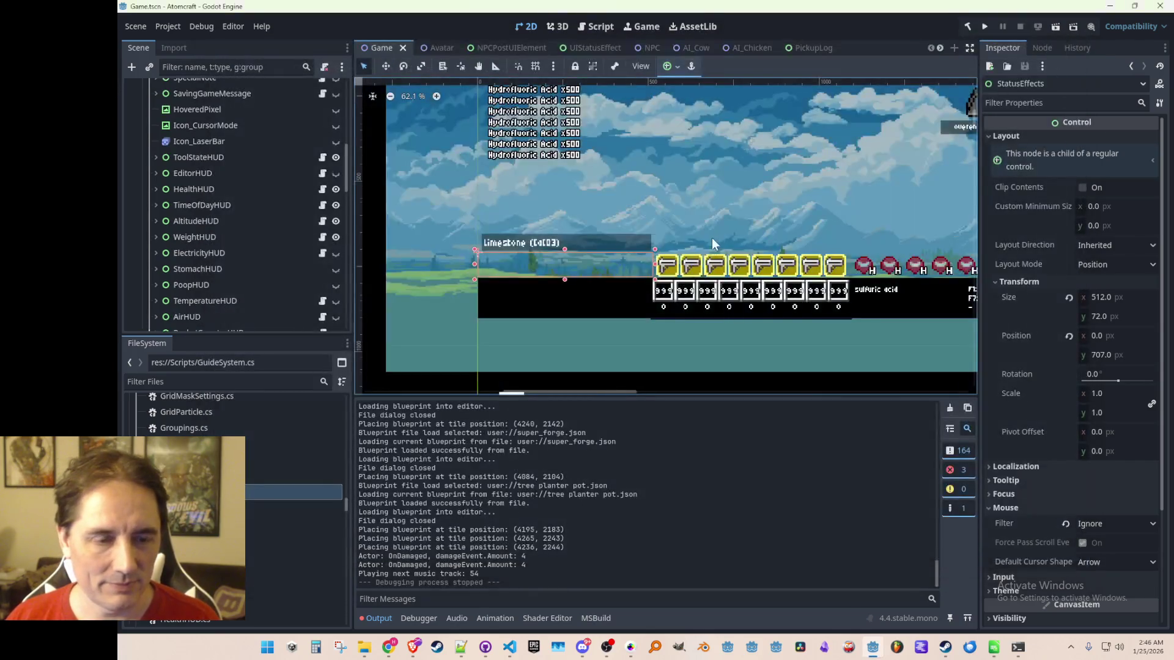
Deselect StatusEffects, save the Game scene, and bring up the Atomcraft Demo Steam page.
click(876, 226)
scroll(768, 241, up, 3)
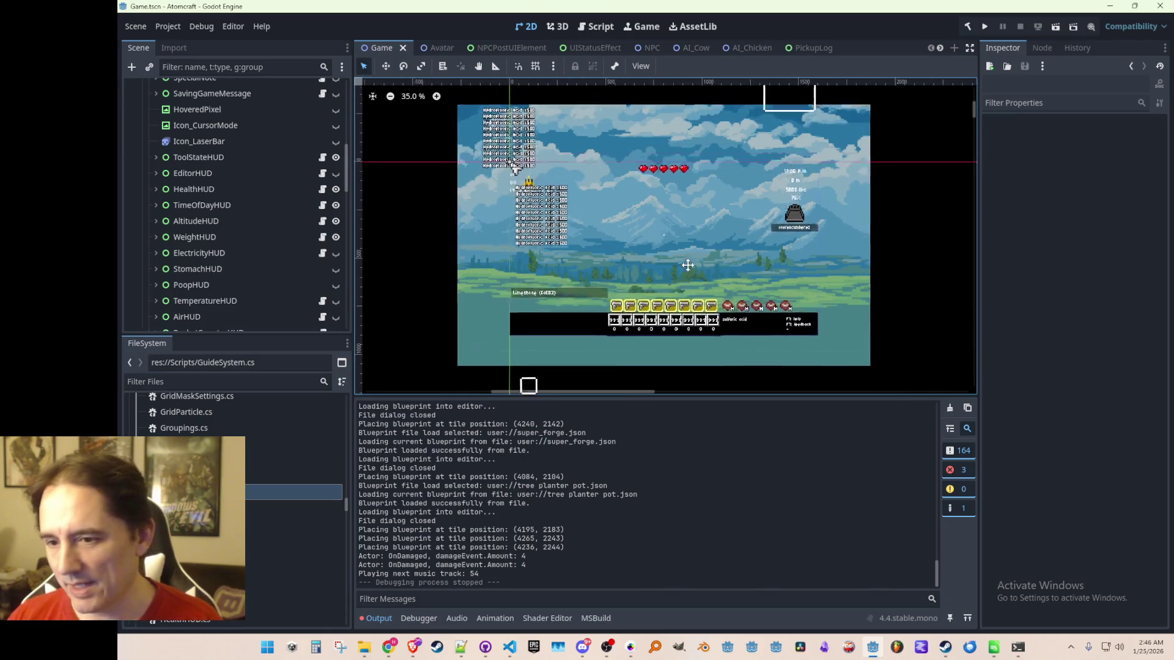
scroll(681, 267, down, 1)
drag(689, 259, 685, 262)
key(ctrl+s)
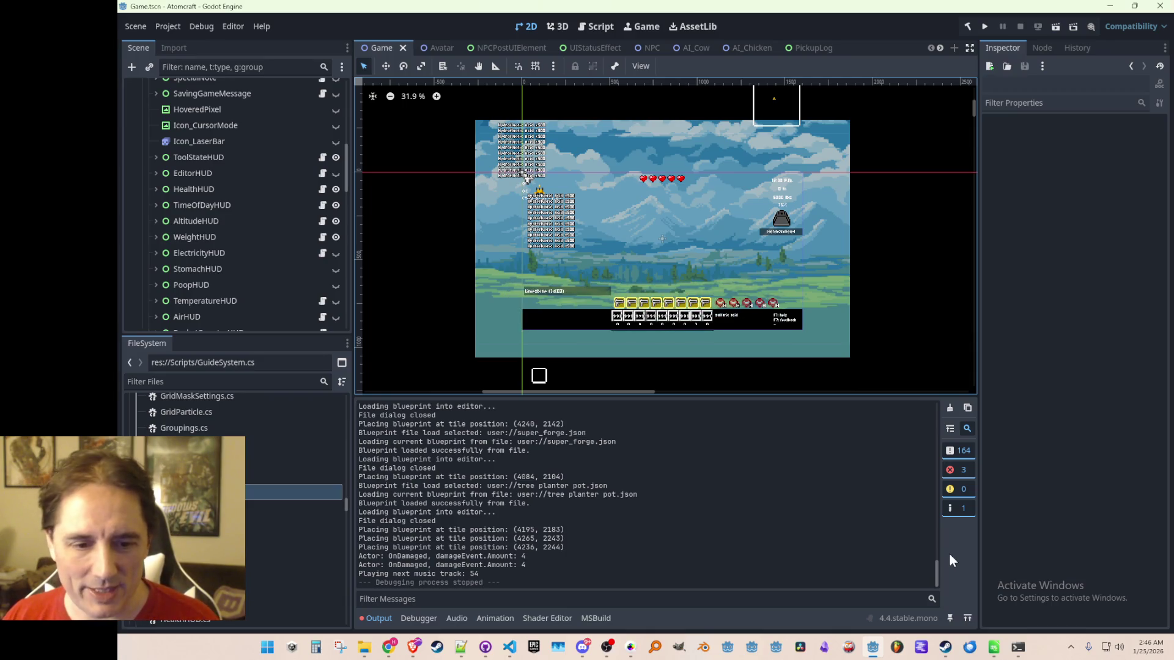
click(945, 649)
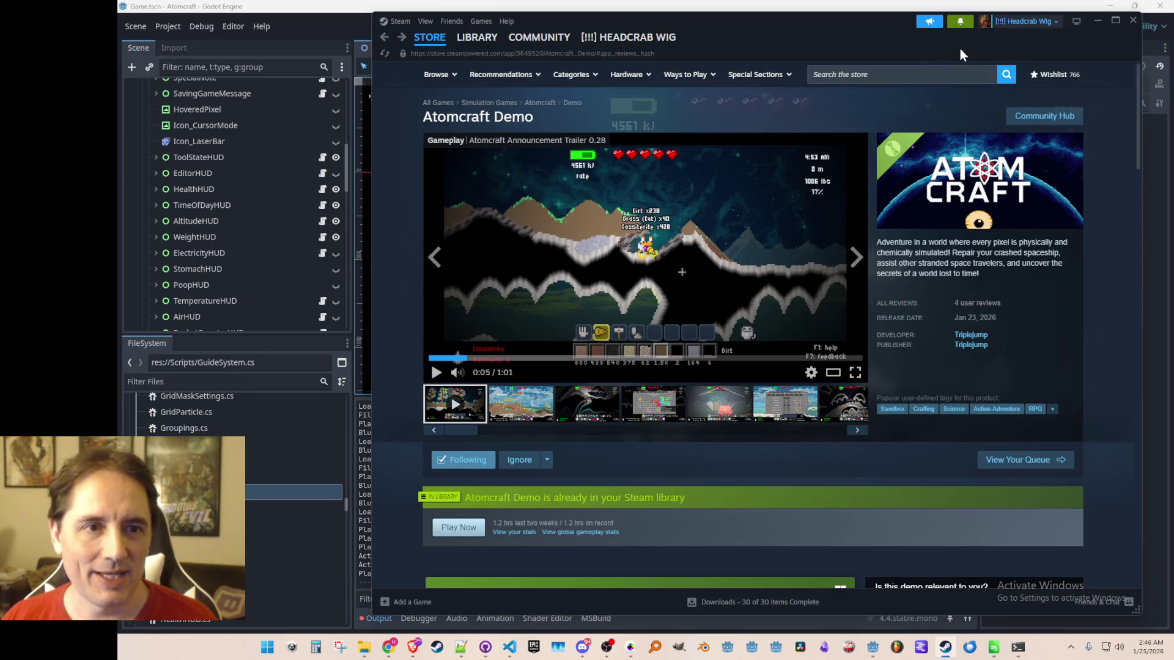
Nudge the Atomcraft Demo store window left and minimize Steam to reveal the Godot editor.
mouse_move(784, 28)
mouse_down()
mouse_move(755, 35)
mouse_move(765, 35)
mouse_up()
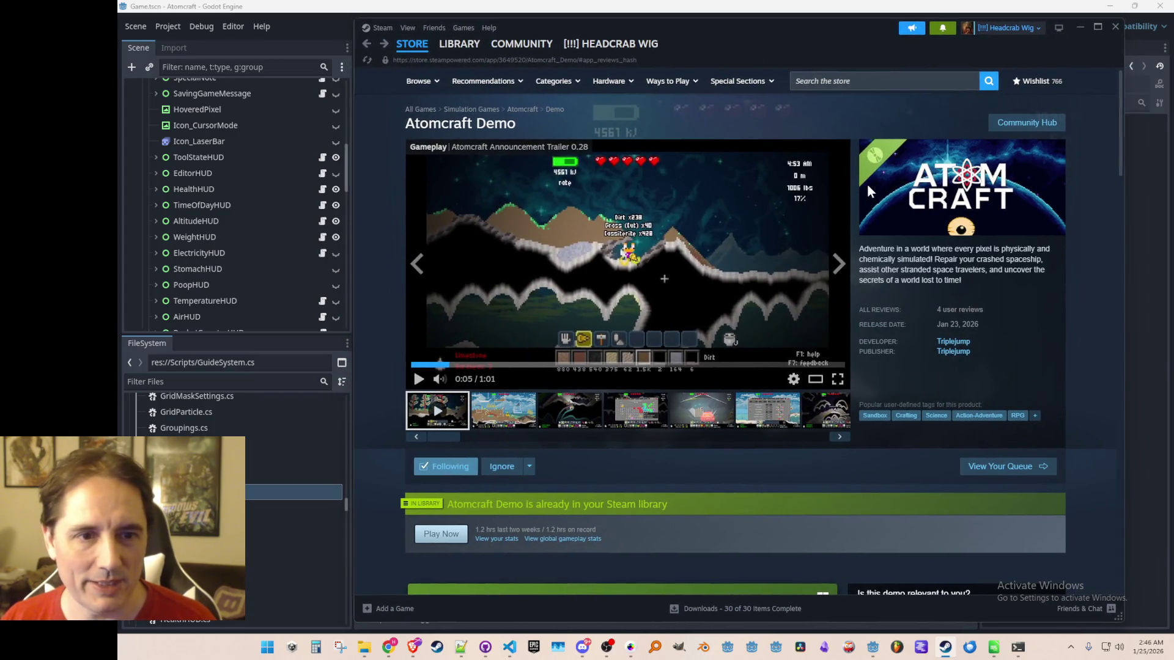
click(1083, 27)
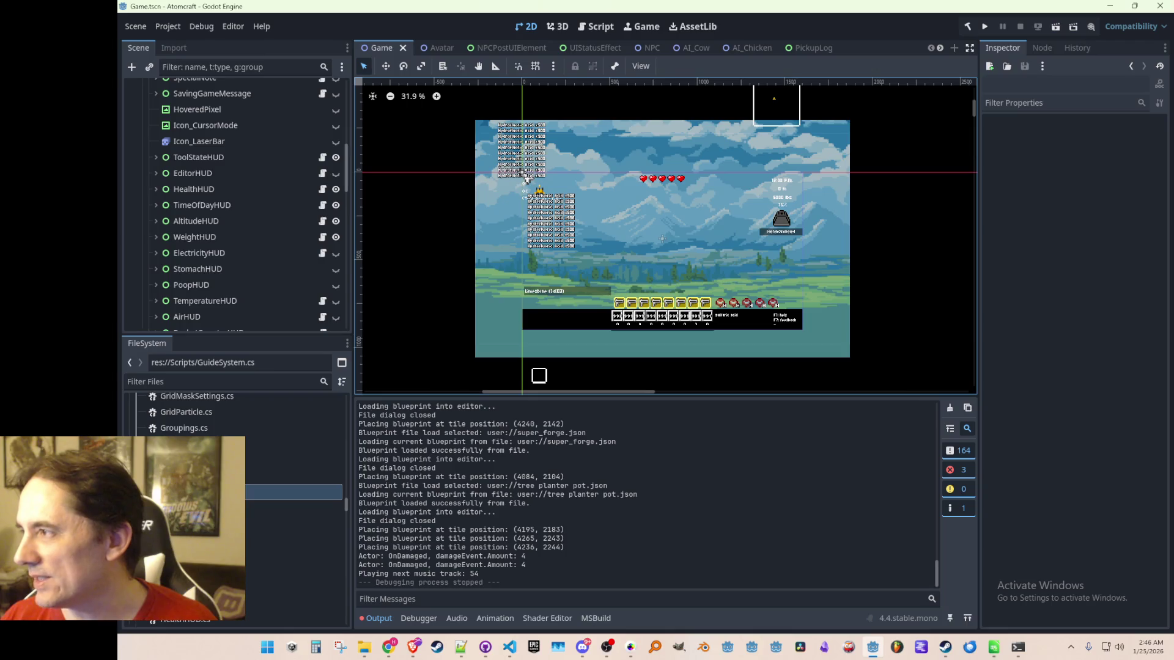
key(alt+Tab)
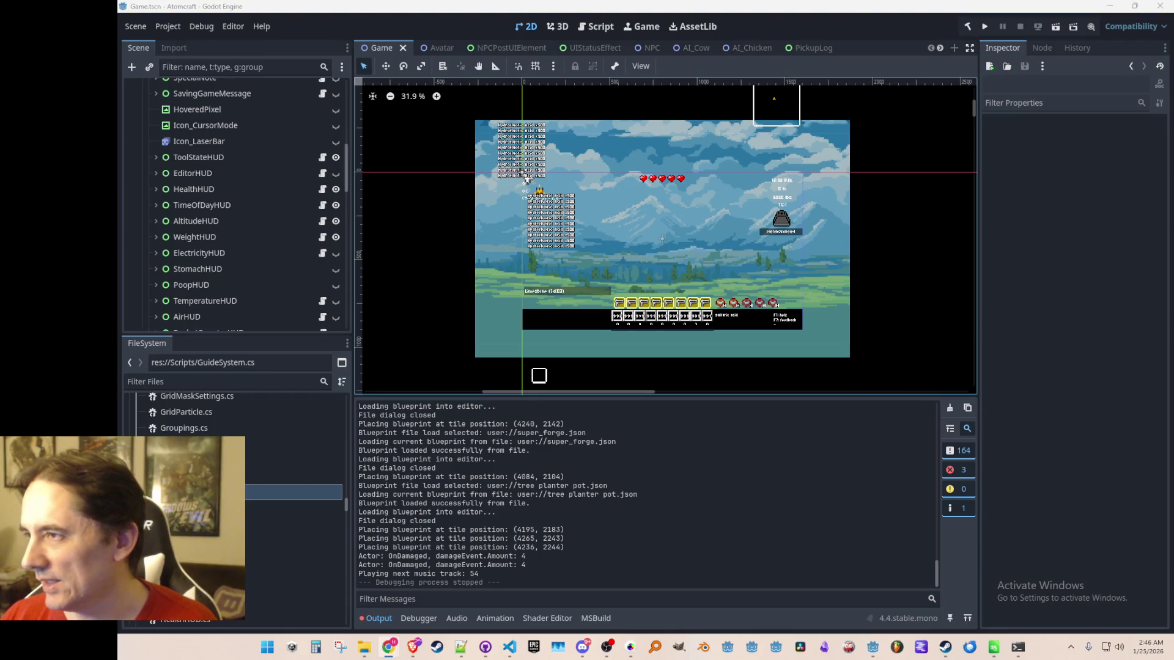